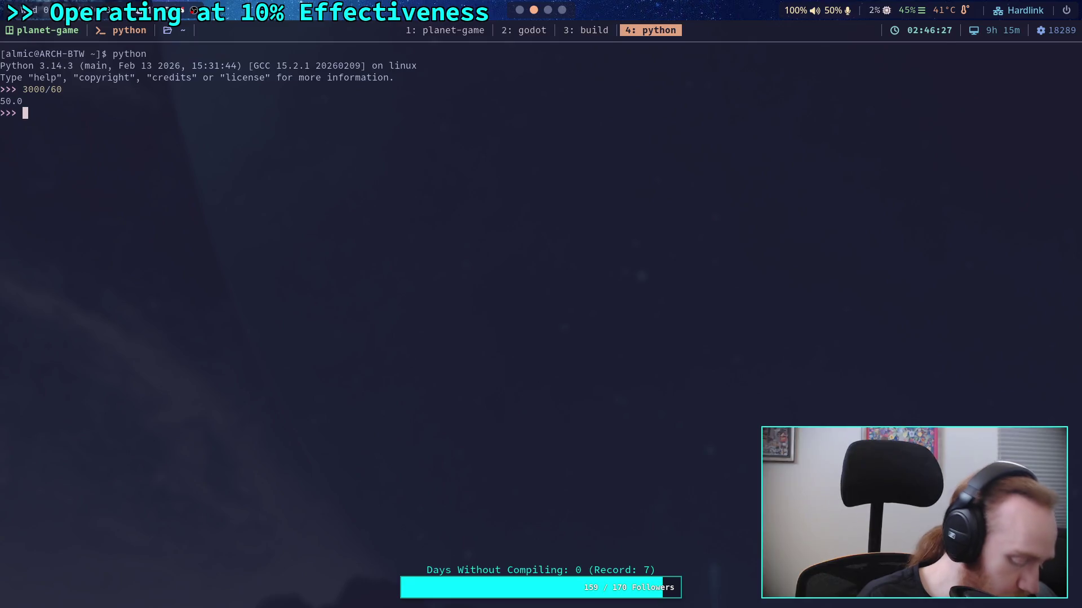
Evaluate 8/60 (0.1333…) and then 8/60/60 (0.002222…) in the Python REPL
text(8&)
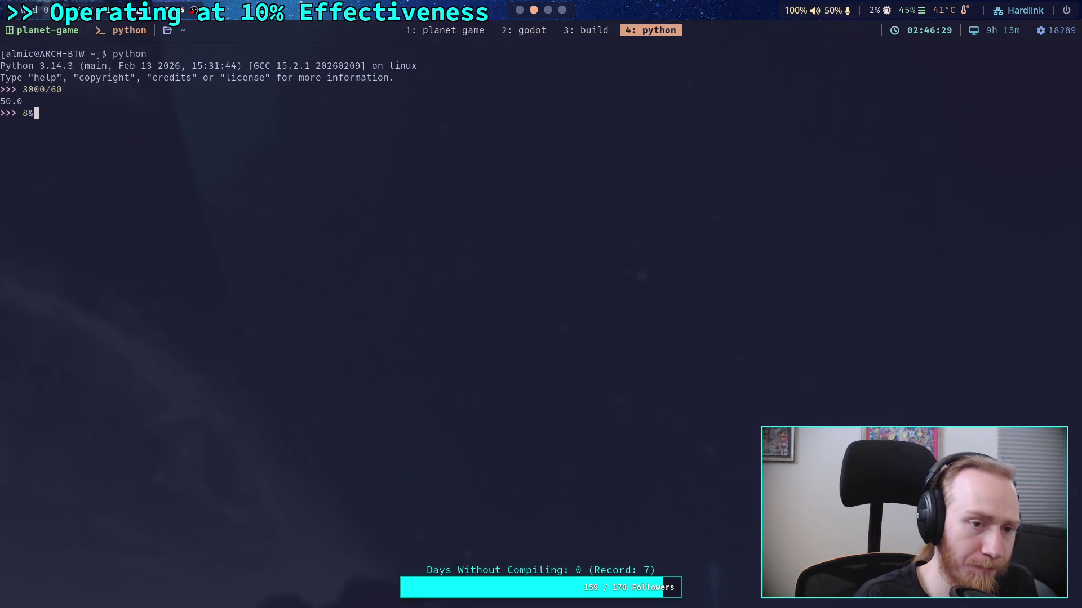
key(BackSpace)
text(/60)
key(Return)
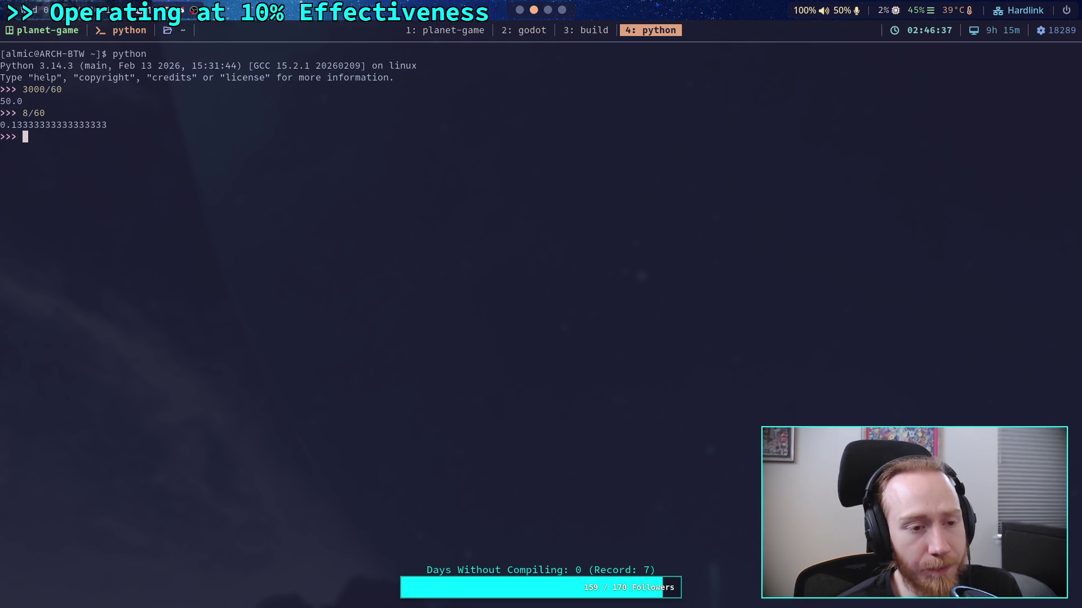
key(Up)
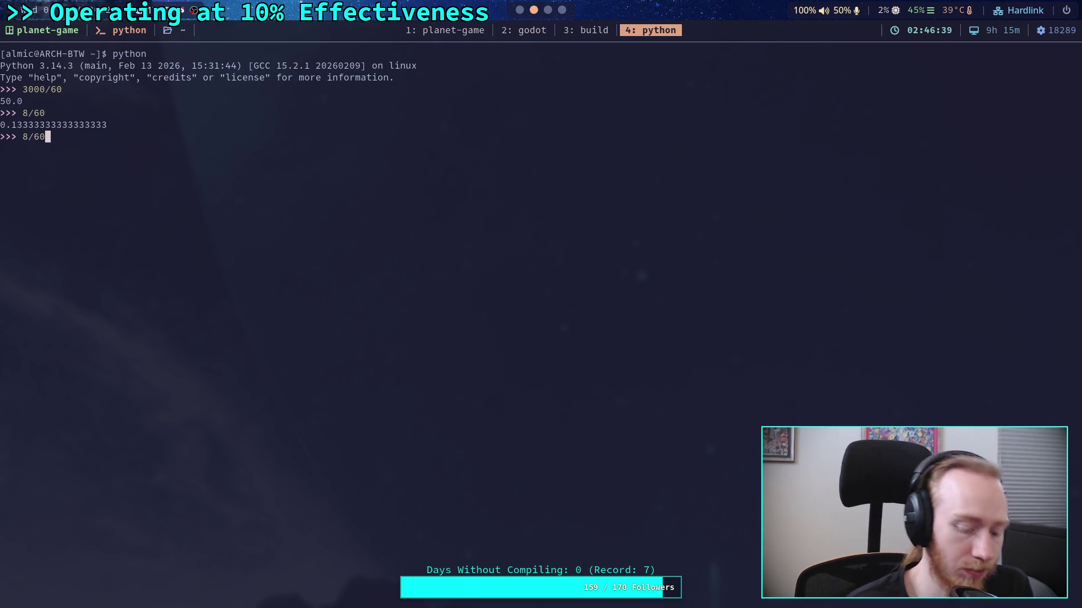
text(/60)
key(Return)
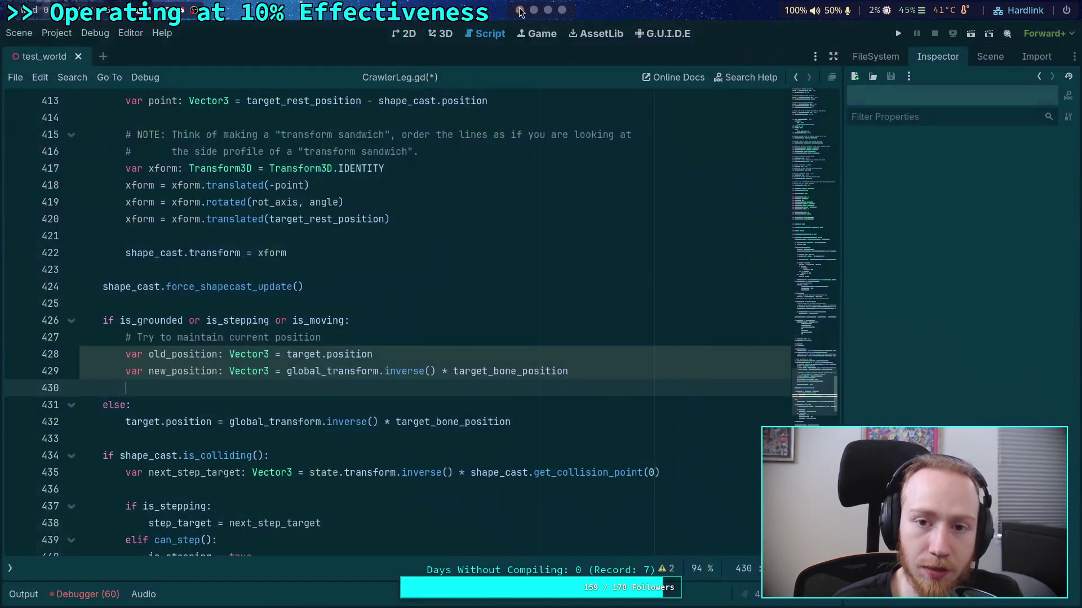
Append ' as if deceleration was being applied' to the line 427 comment in CrawlerLeg.gd
click(519, 10)
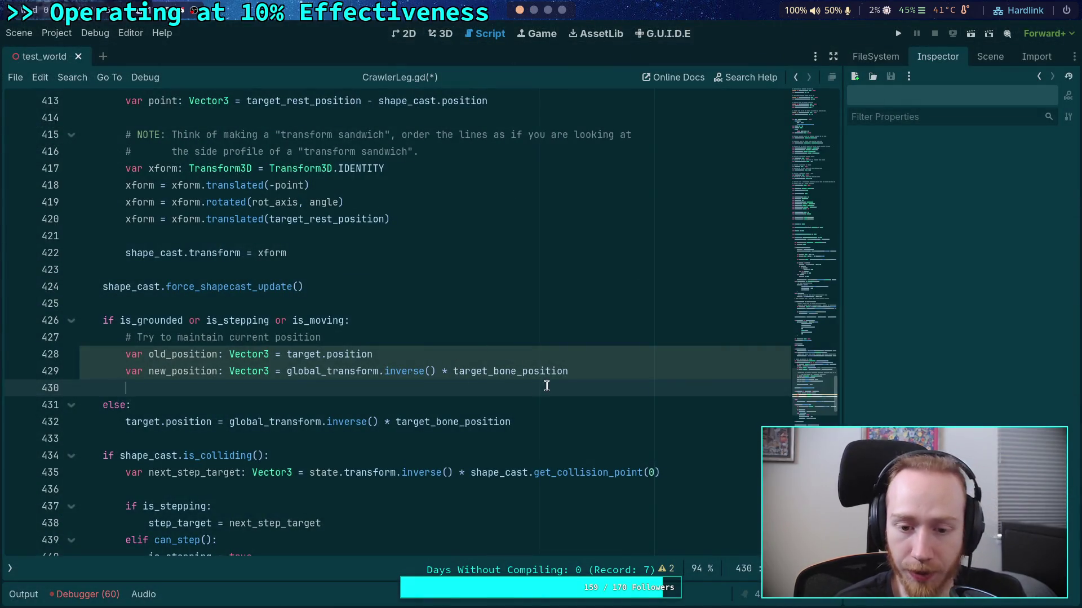
click(517, 322)
click(510, 331)
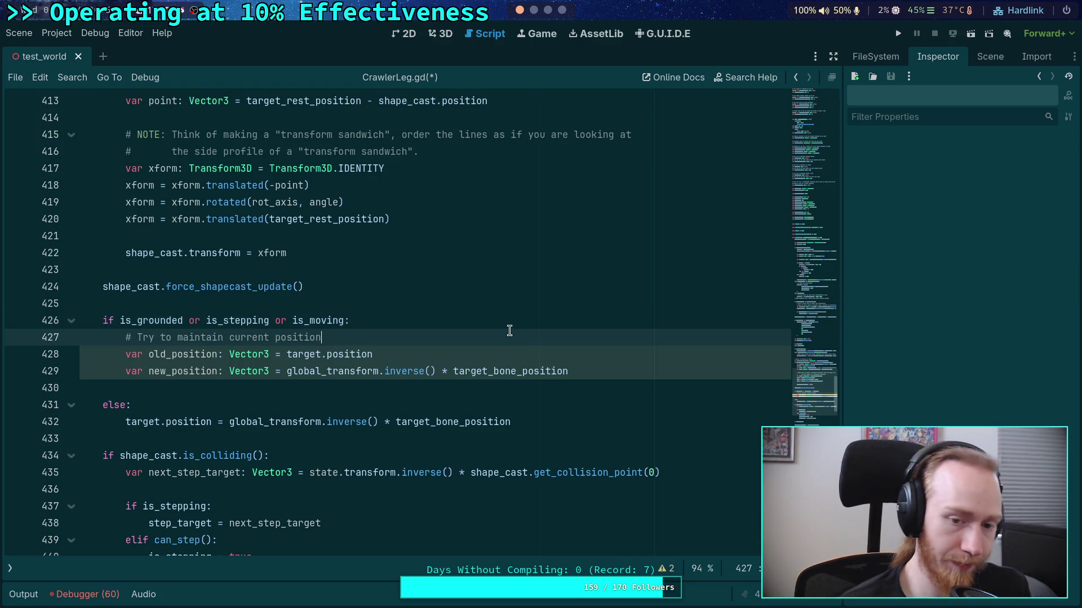
text(as if deceleration was )
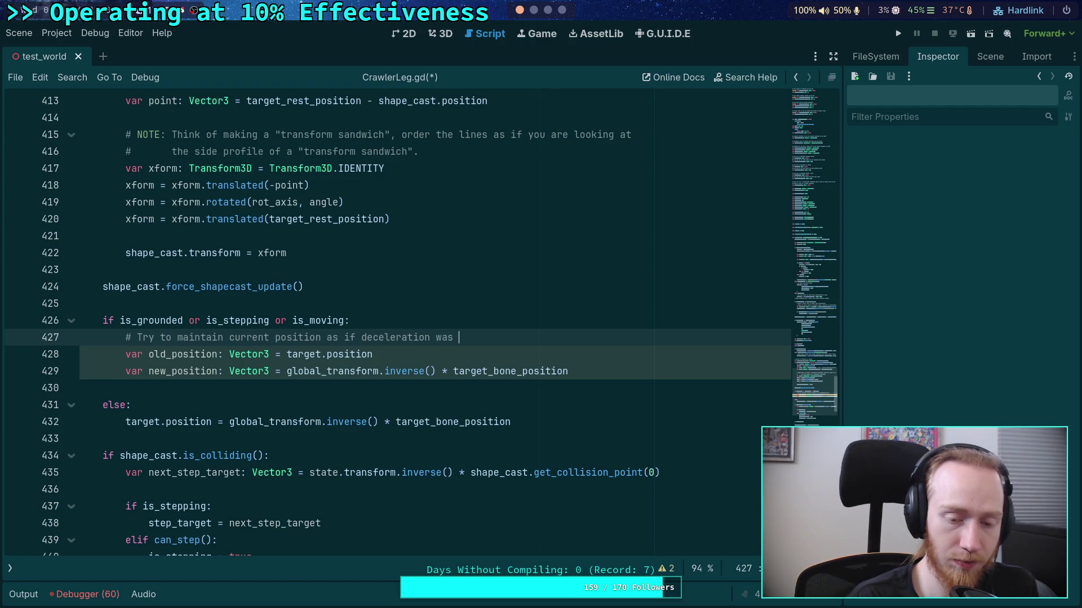
text(being applied)
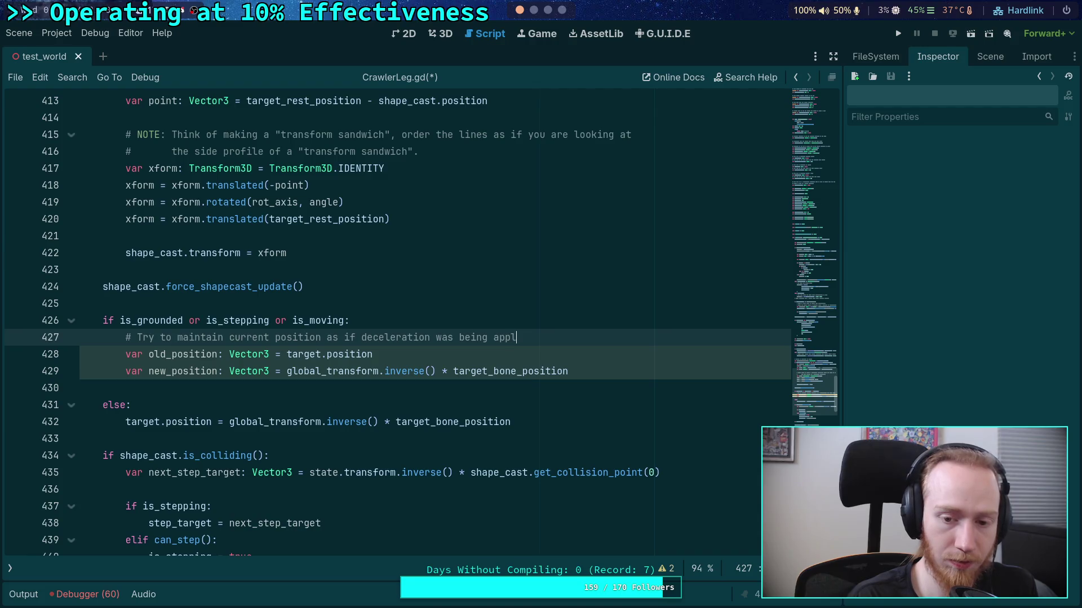
key(Down)
key(Down)
key(Down)
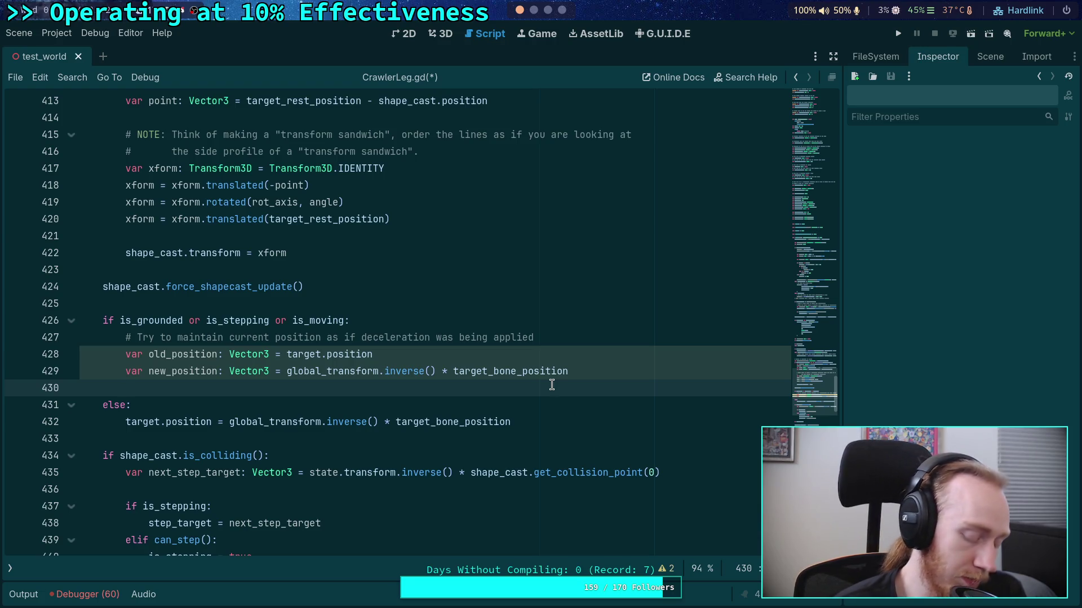
key(super+1)
Edit the recalled 8/60/60 expression into 8/64 and evaluate it to 0.125
key(super+4)
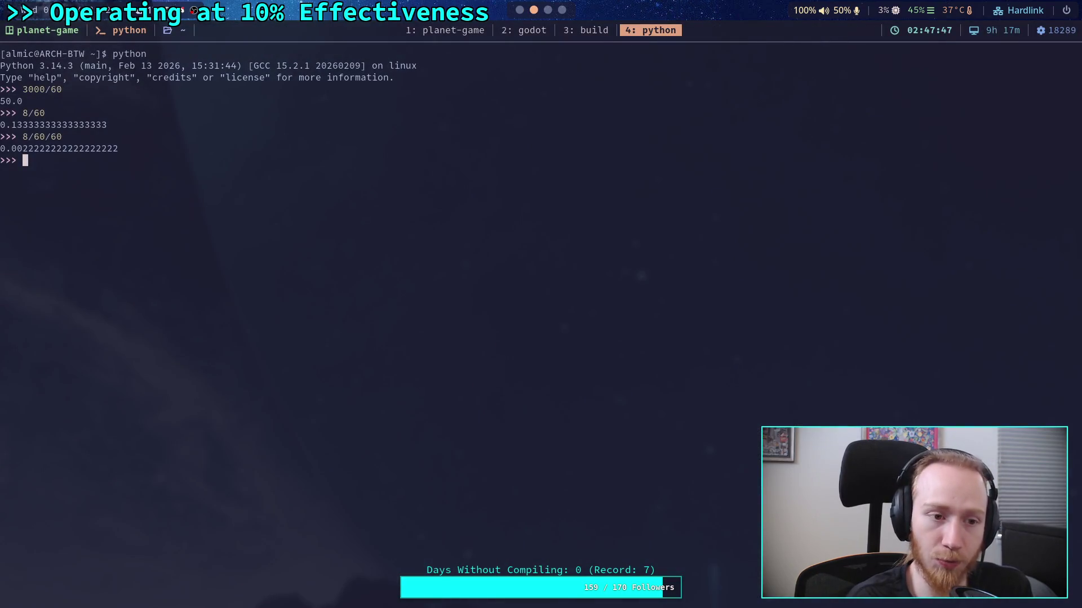
key(Up)
key(Left)
key(Left)
key(Left)
key(End)
key(BackSpace)
key(BackSpace)
key(BackSpace)
text(4)
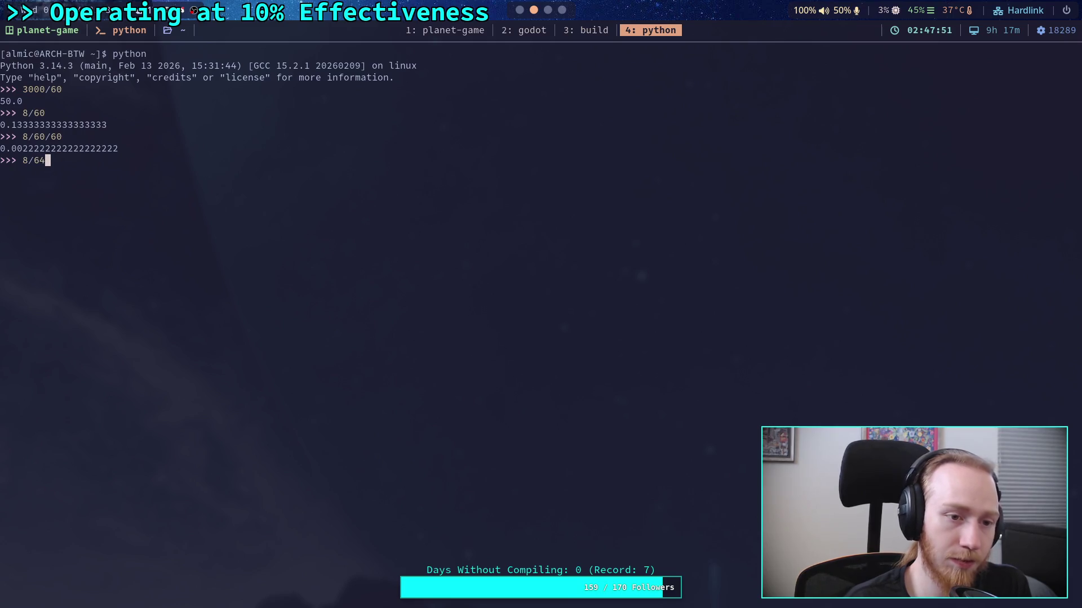
key(Return)
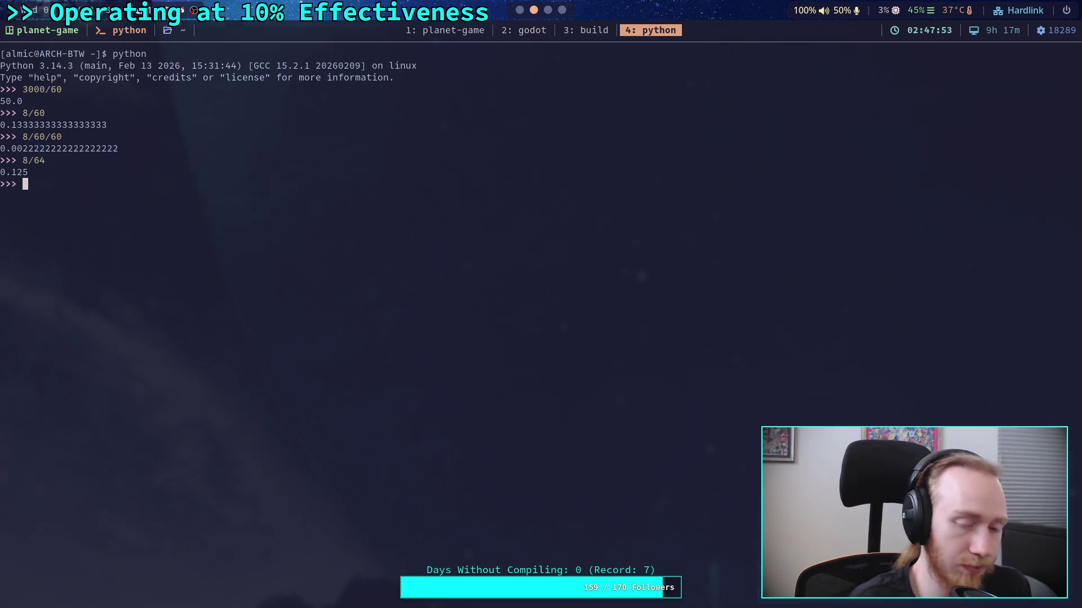
key(super+2)
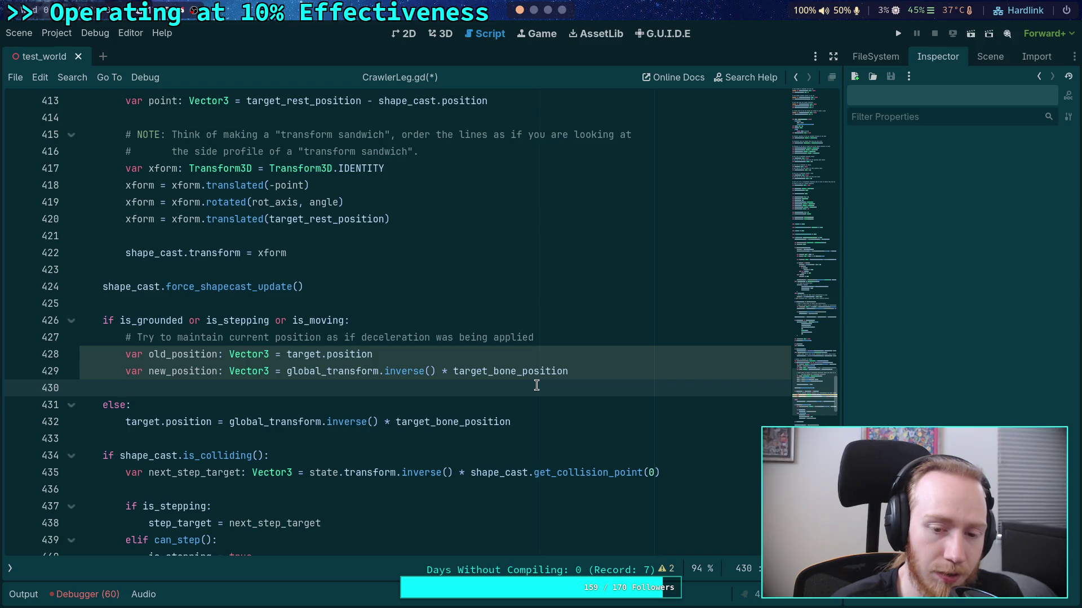
Write line 430 as 'var distance: float = (new_position - old_position).length()'
text(var )
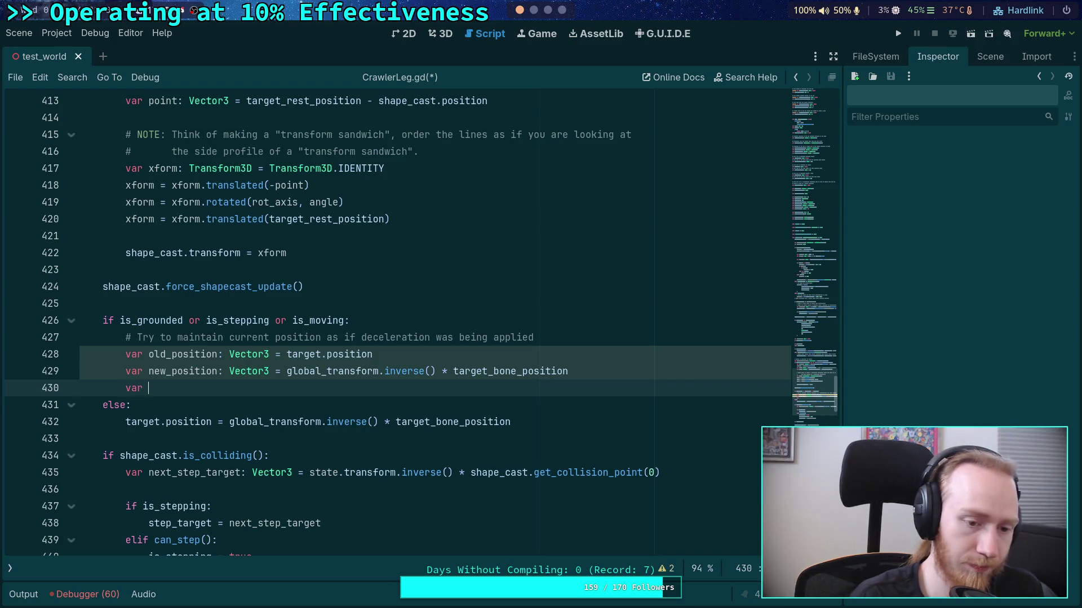
text(distance: float =)
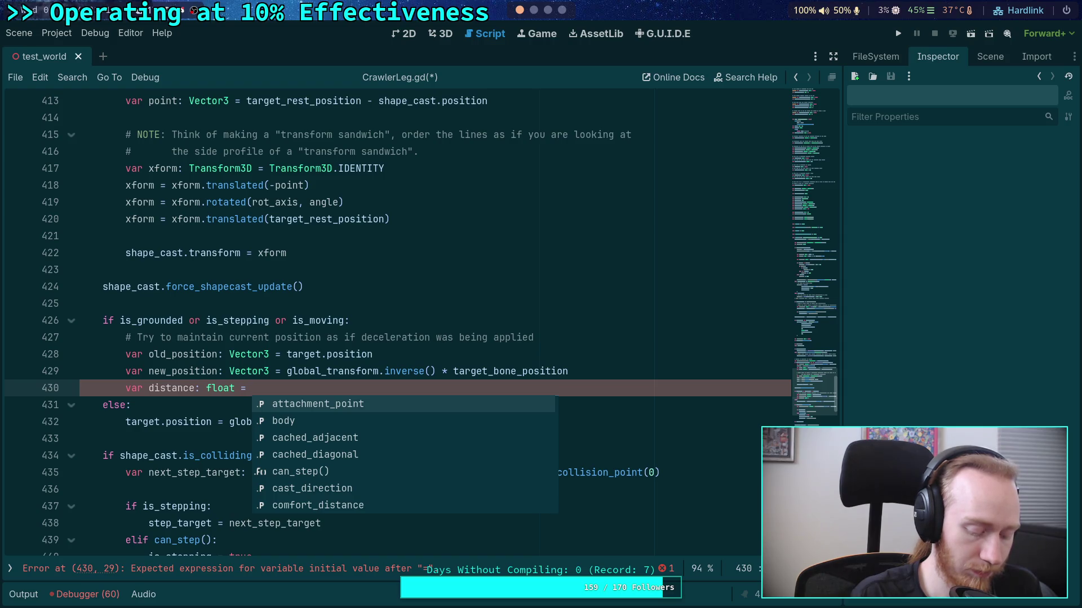
text(n)
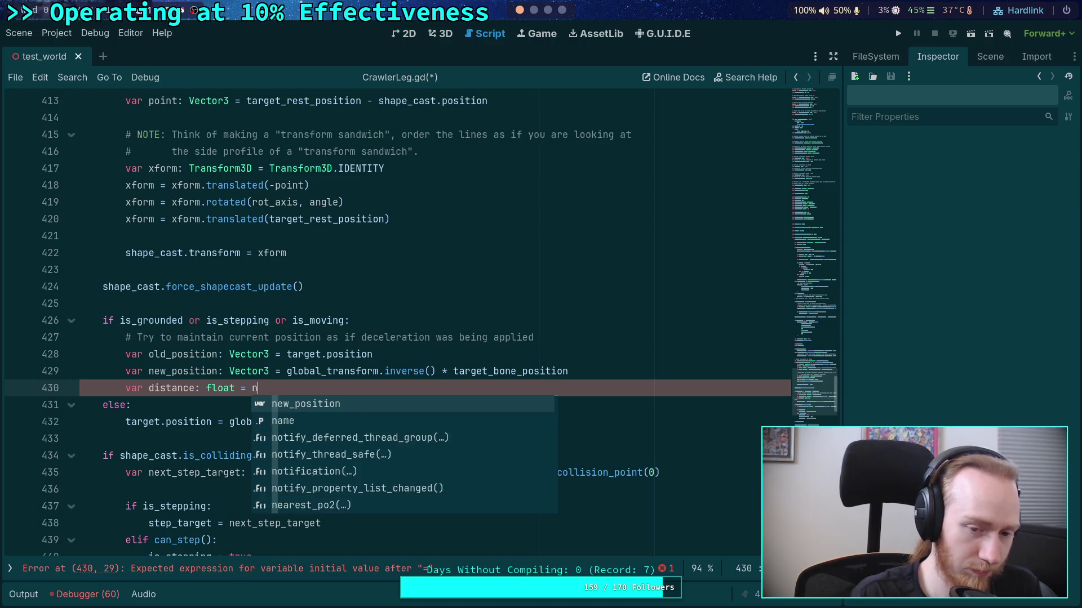
text(ew_position - old)
key(Return)
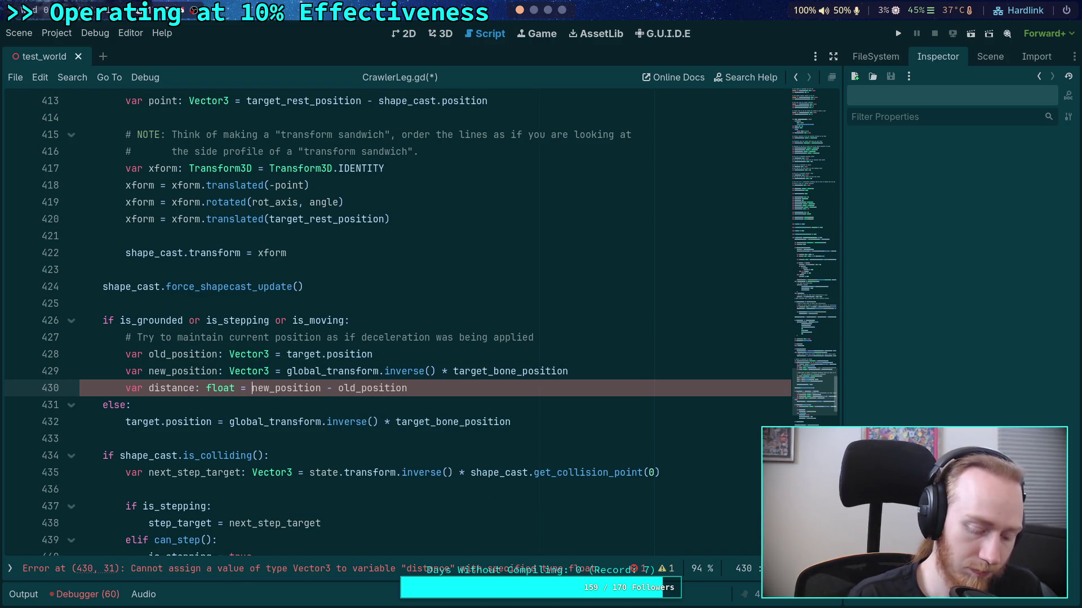
text(()
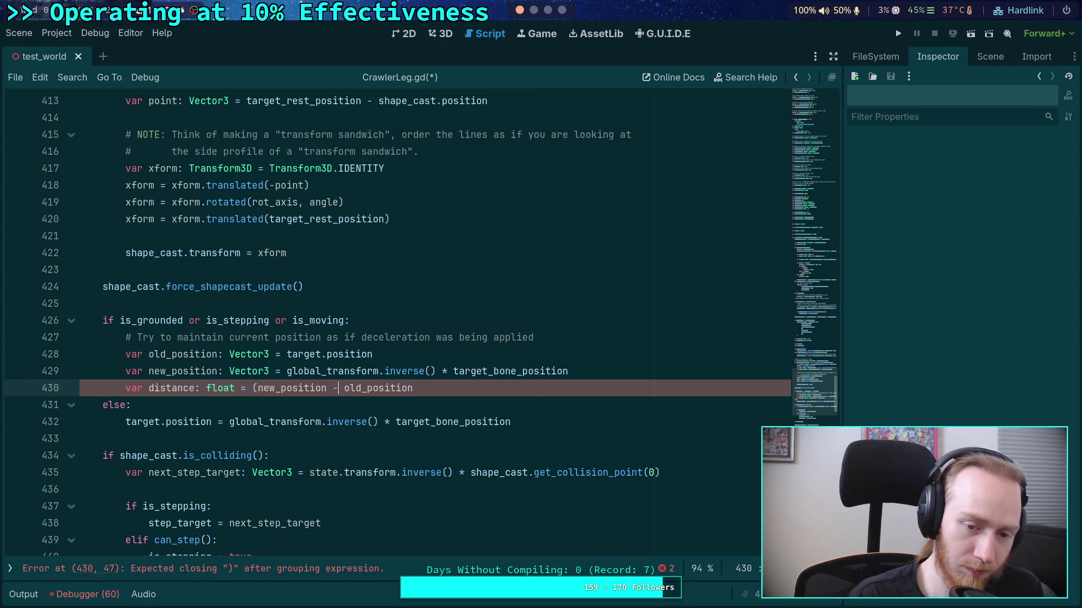
text().le)
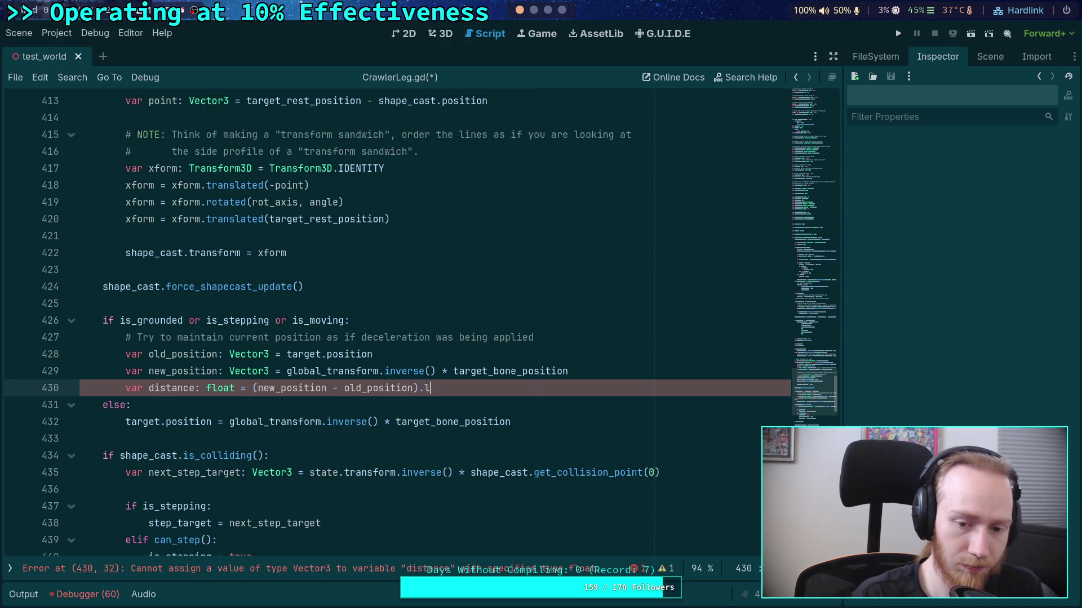
key(Return)
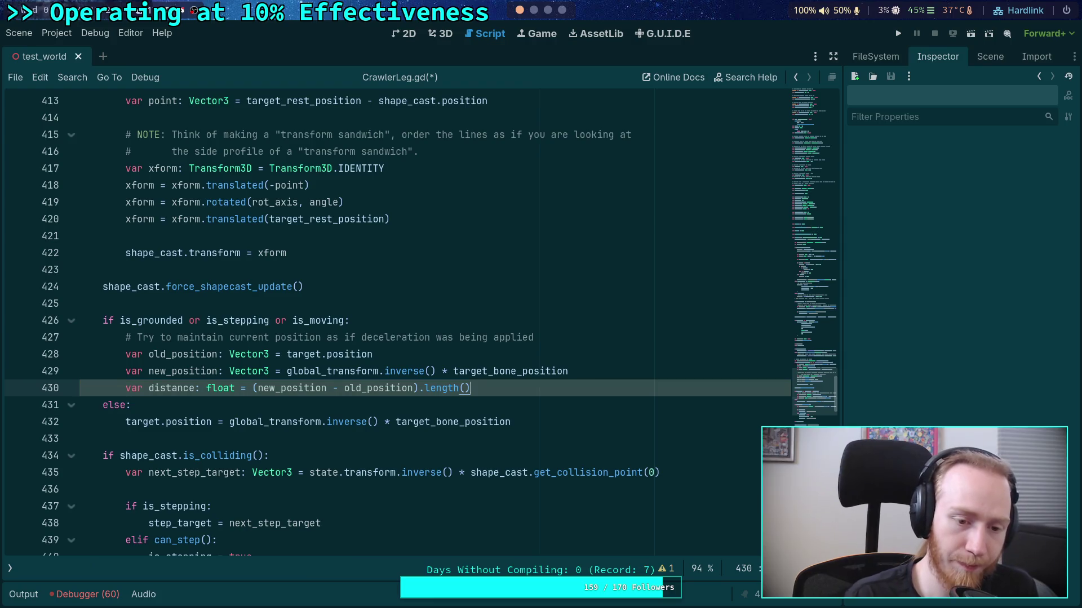
key(Return)
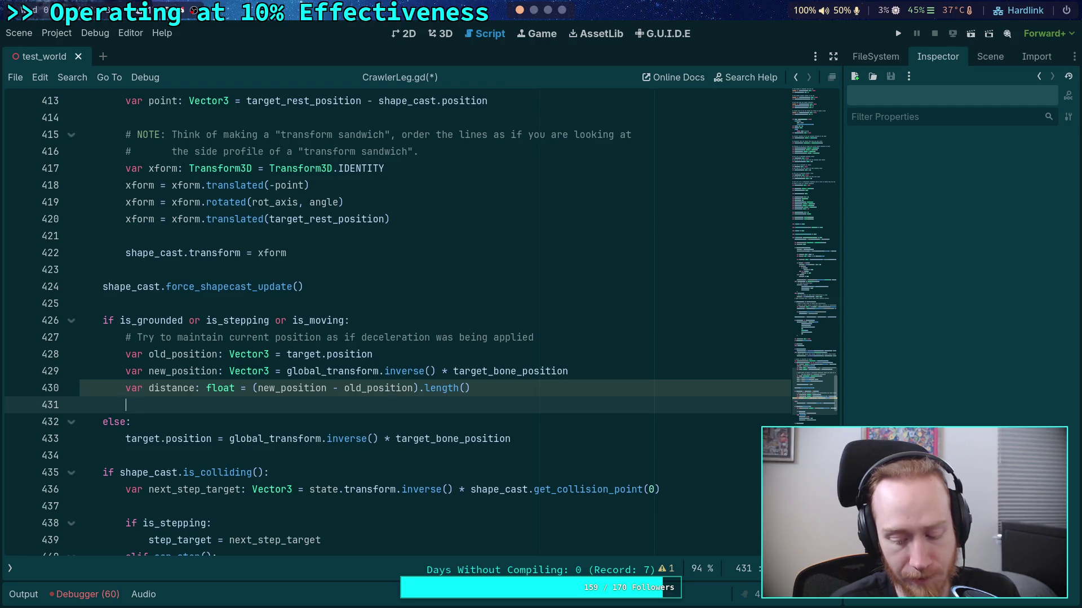
key(super+4)
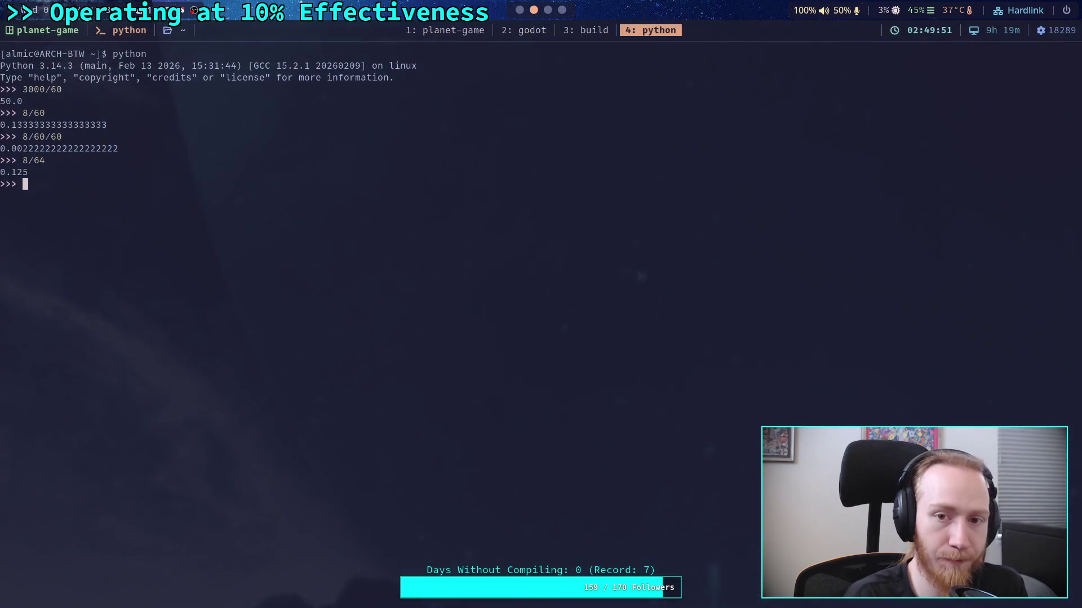
Evaluate 1/64 in the Python REPL, giving 0.015625
text(1/)
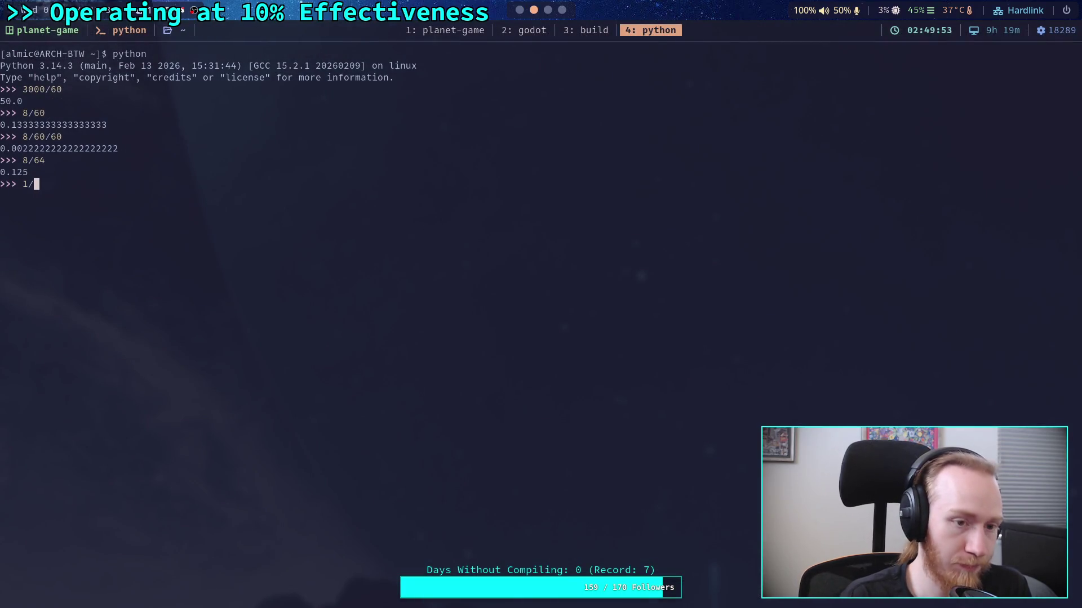
text(64)
key(Return)
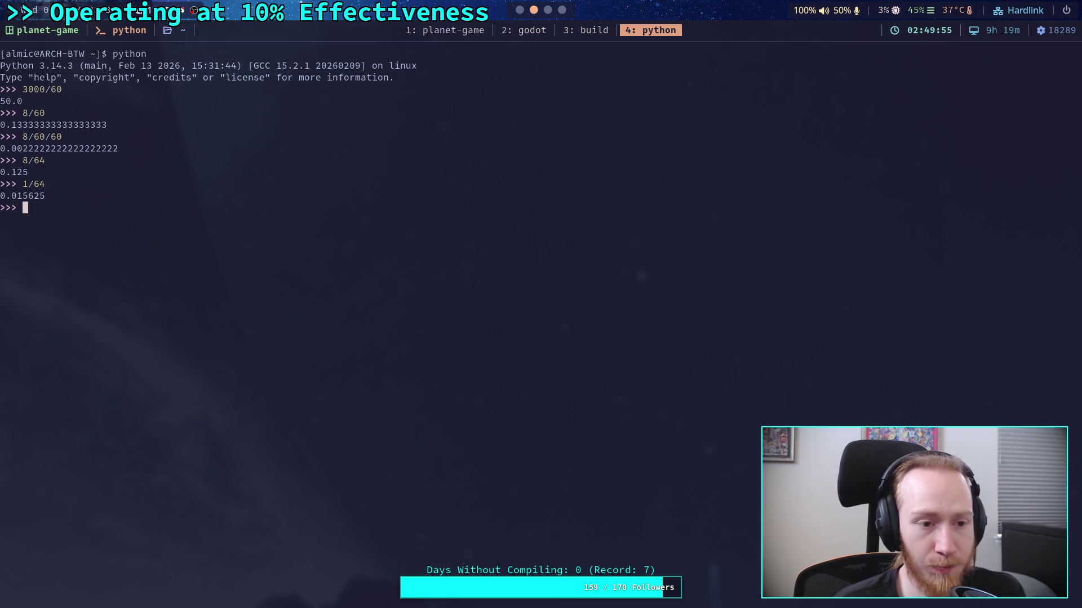
key(super+2)
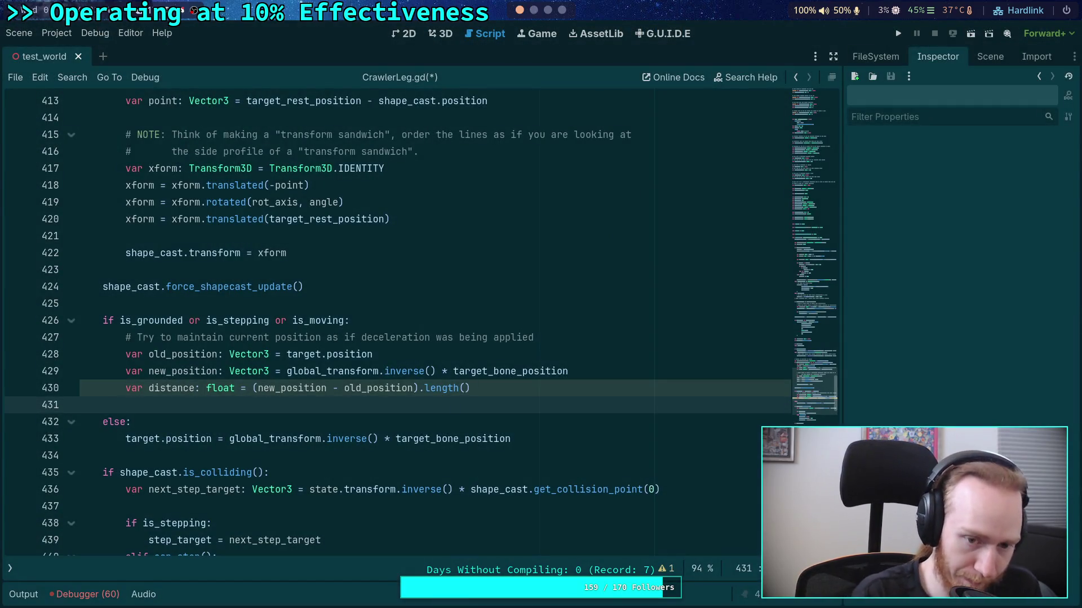
Replace the comment's deceleration clause with 'at 1m/s'
drag(321, 337, 536, 336)
key(BackSpace)
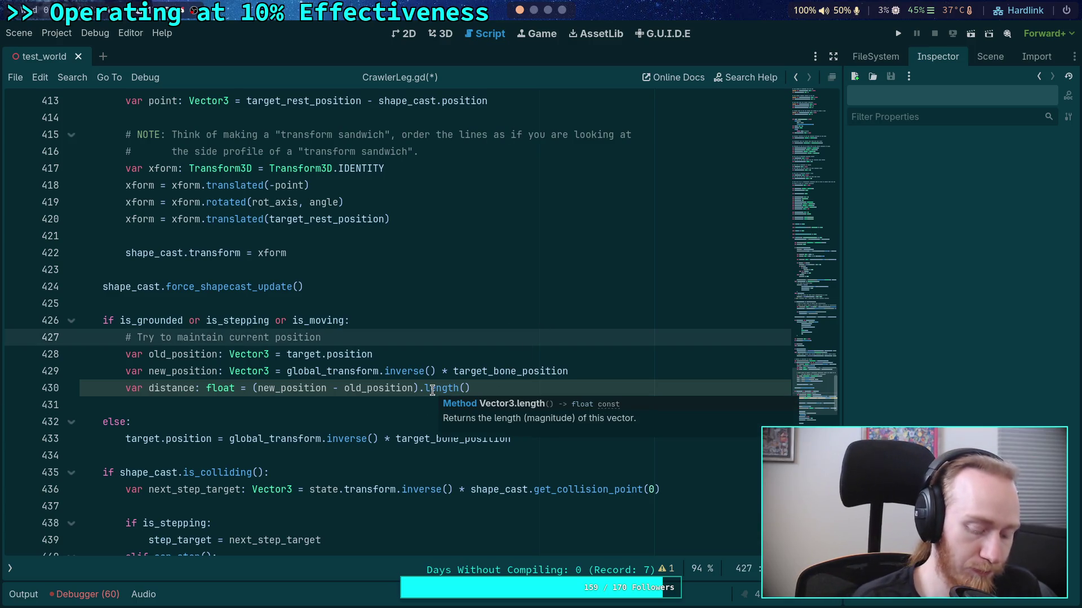
text(at 1m/s)
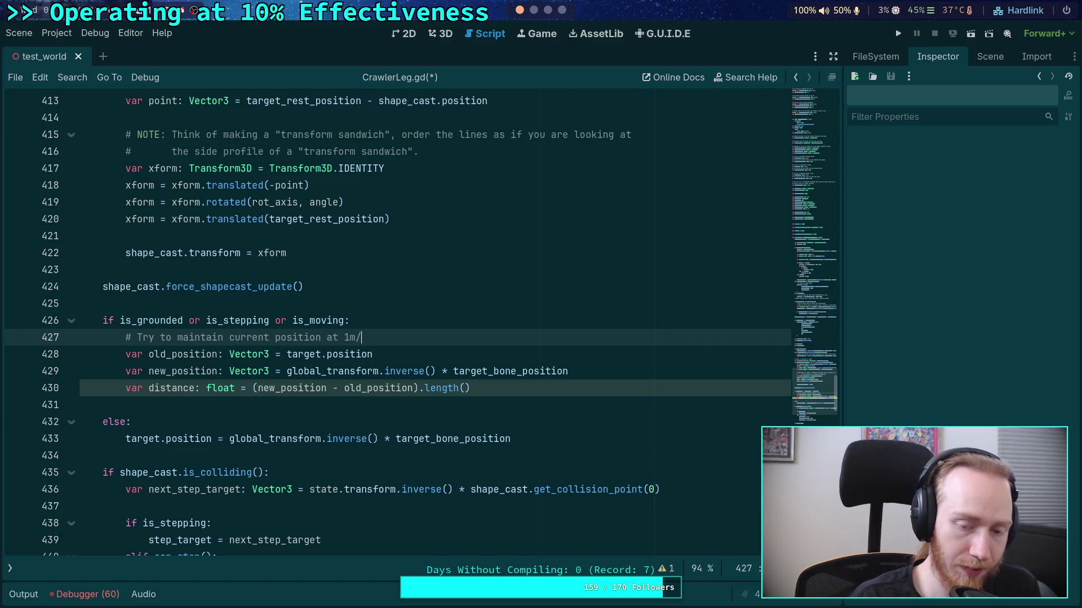
key(Down)
key(Down)
key(Down)
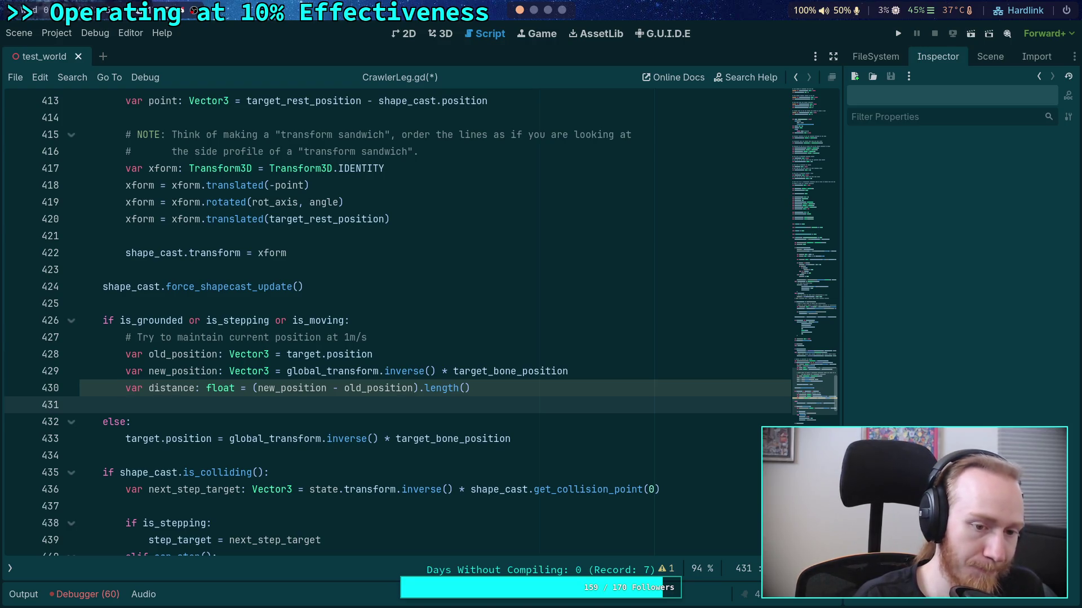
Write line 431: target.position = new_position.move_toward(old_position, state.step)
text(target.pos)
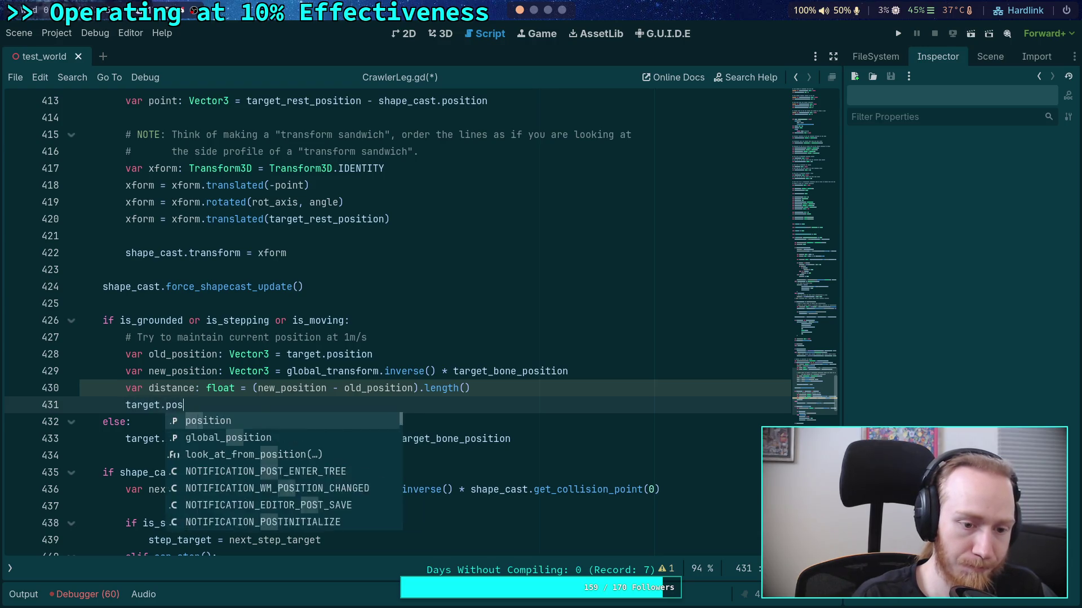
text(ition =)
key(Escape)
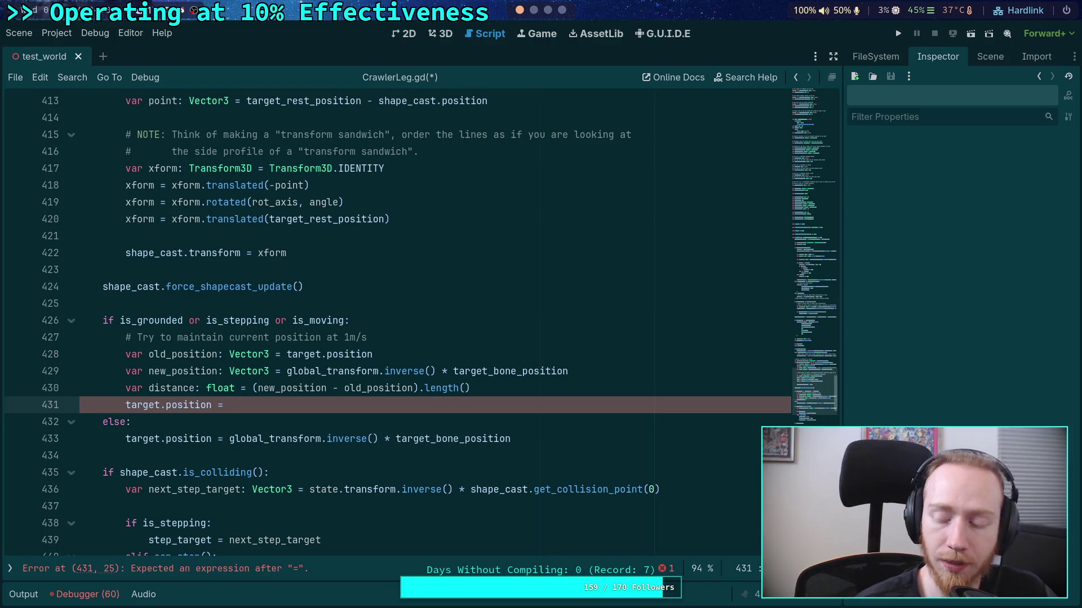
text(new)
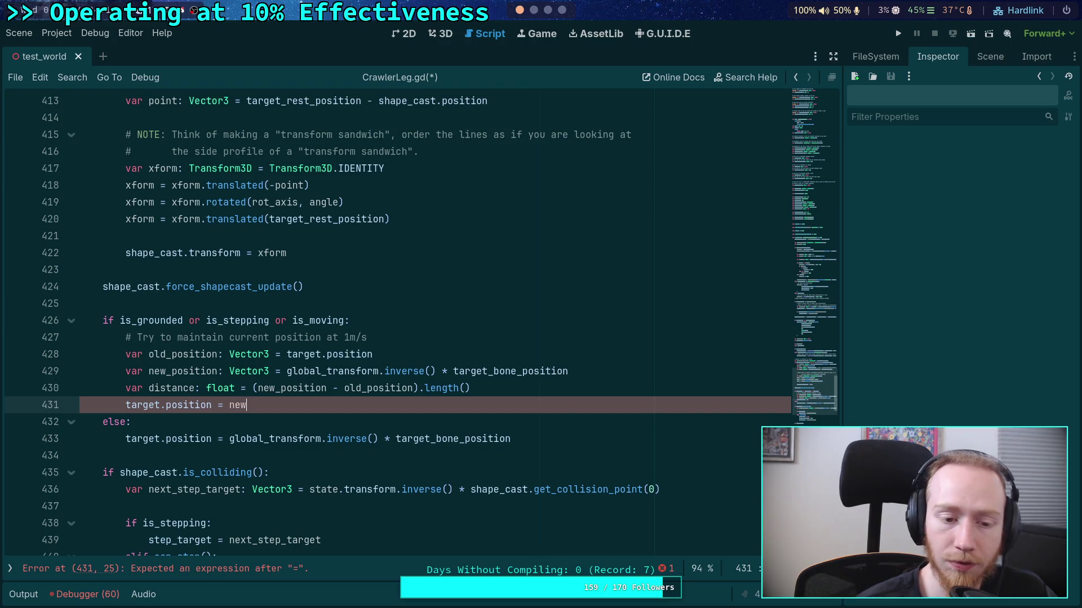
key(Return)
text(.mov)
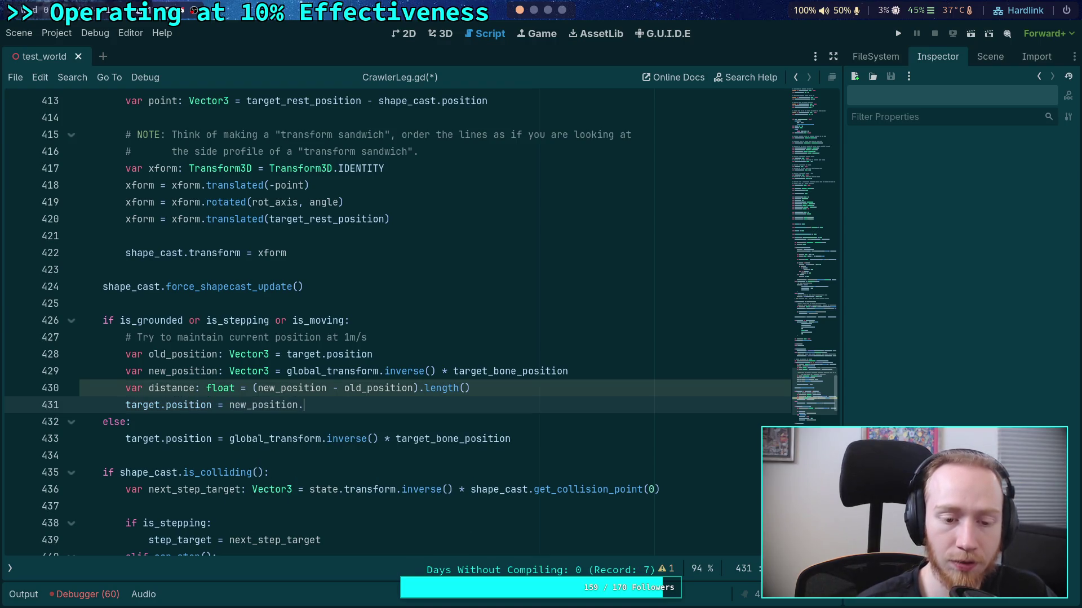
key(Return)
text(old)
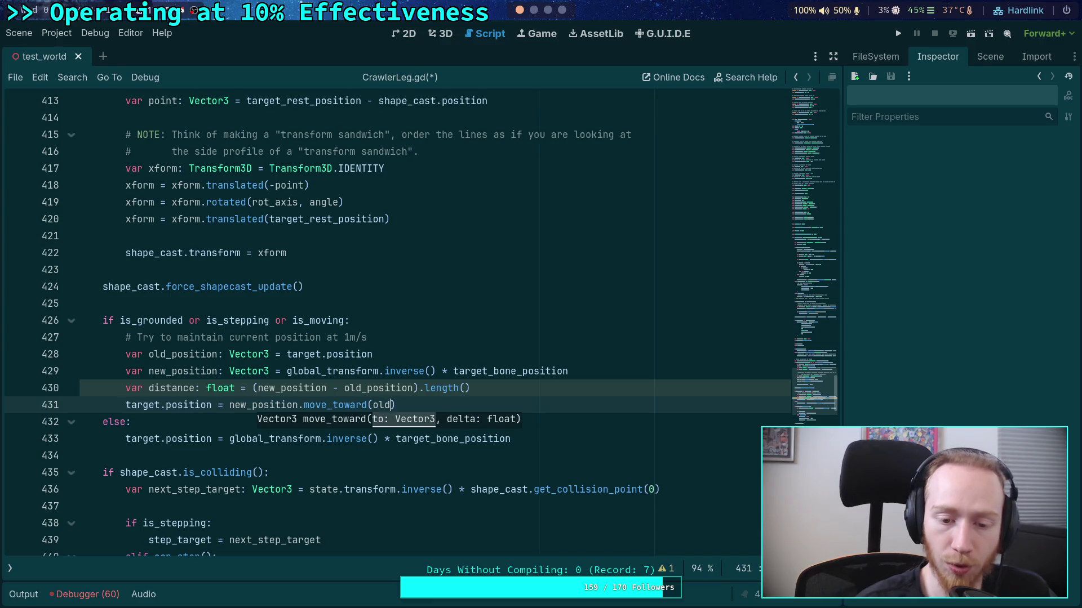
key(Return)
text(, )
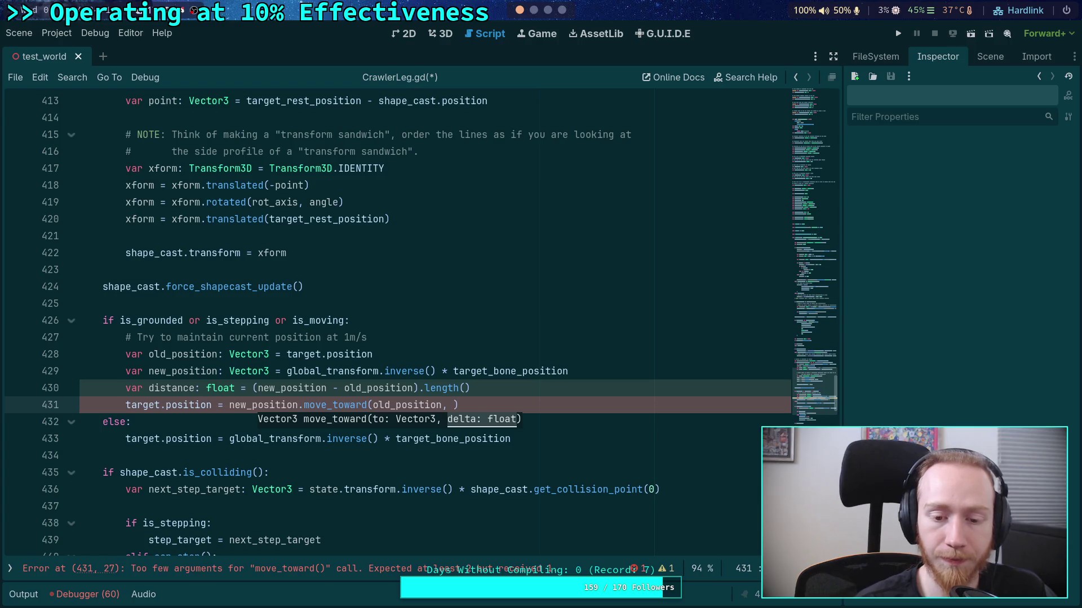
text(state.step)
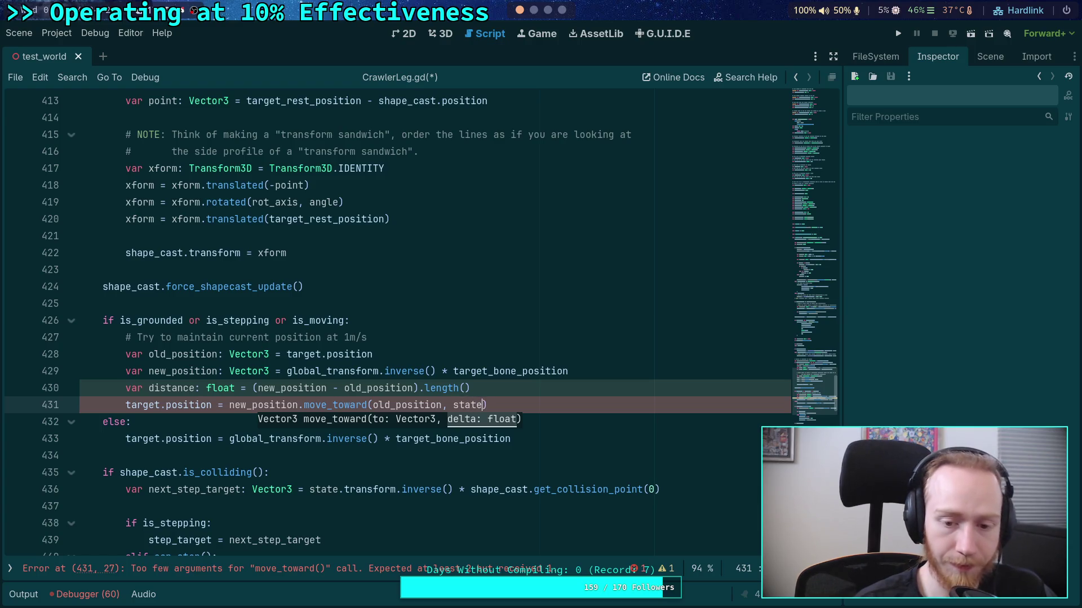
key(End)
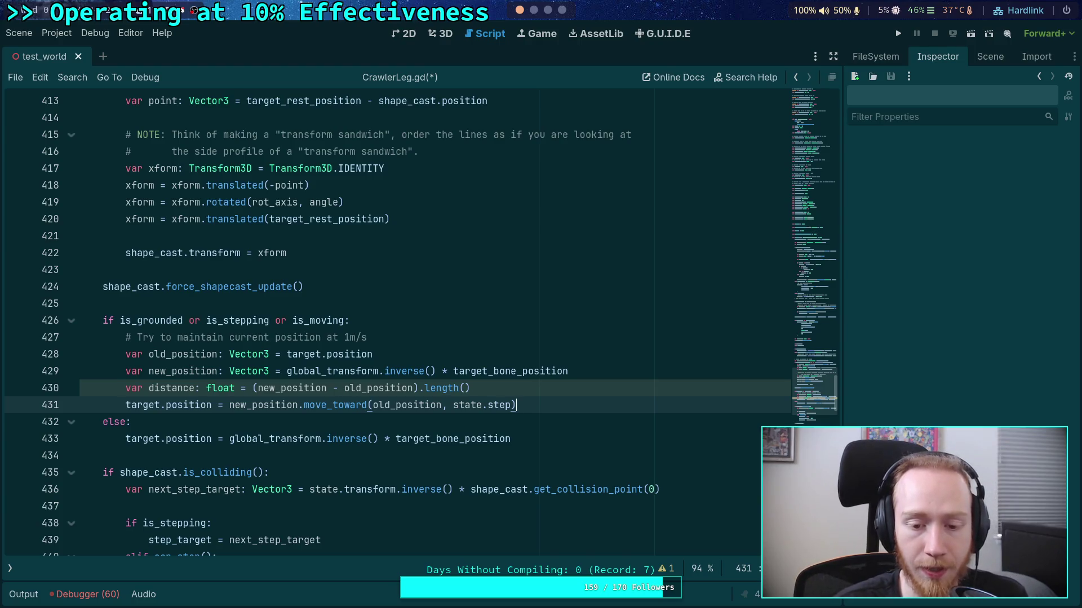
Delete the distance line, use target.position as the move_toward target, and remove the old_position declaration
drag(483, 392, 48, 389)
key(BackSpace)
key(BackSpace)
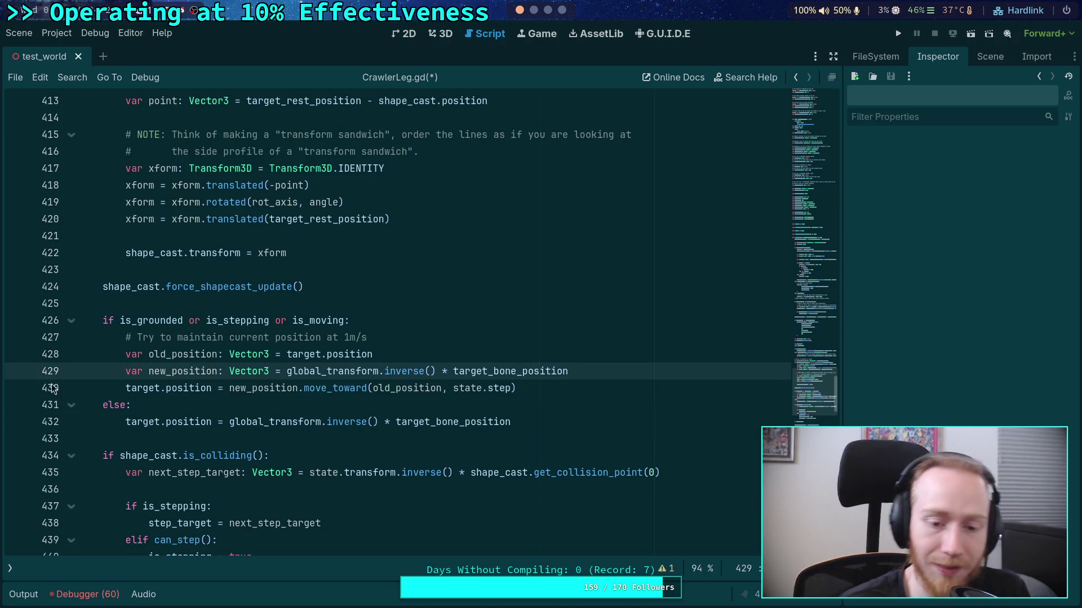
mouse_move(324, 385)
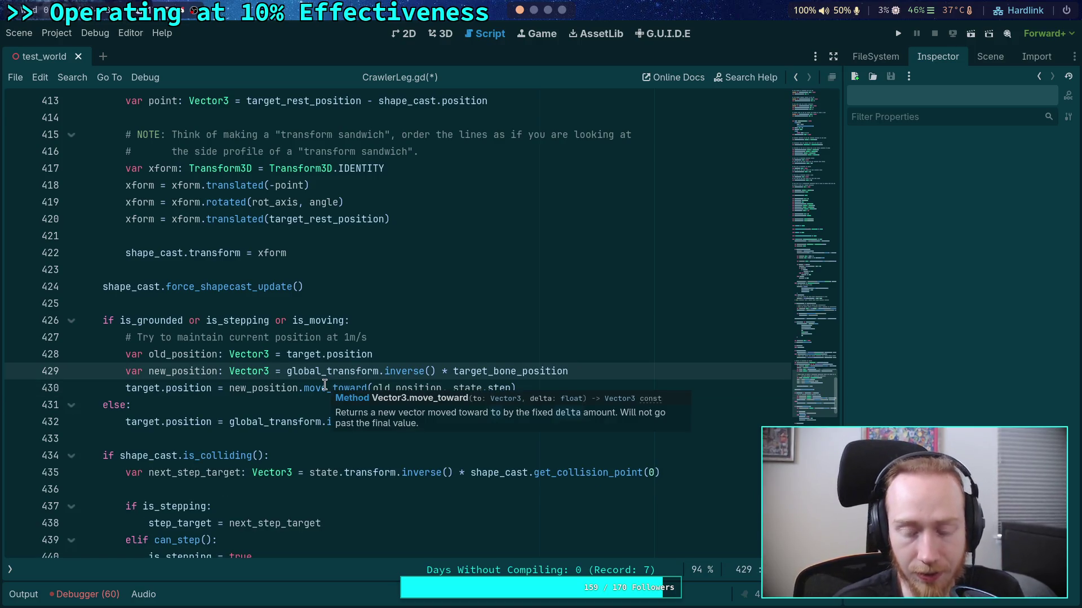
click(275, 419)
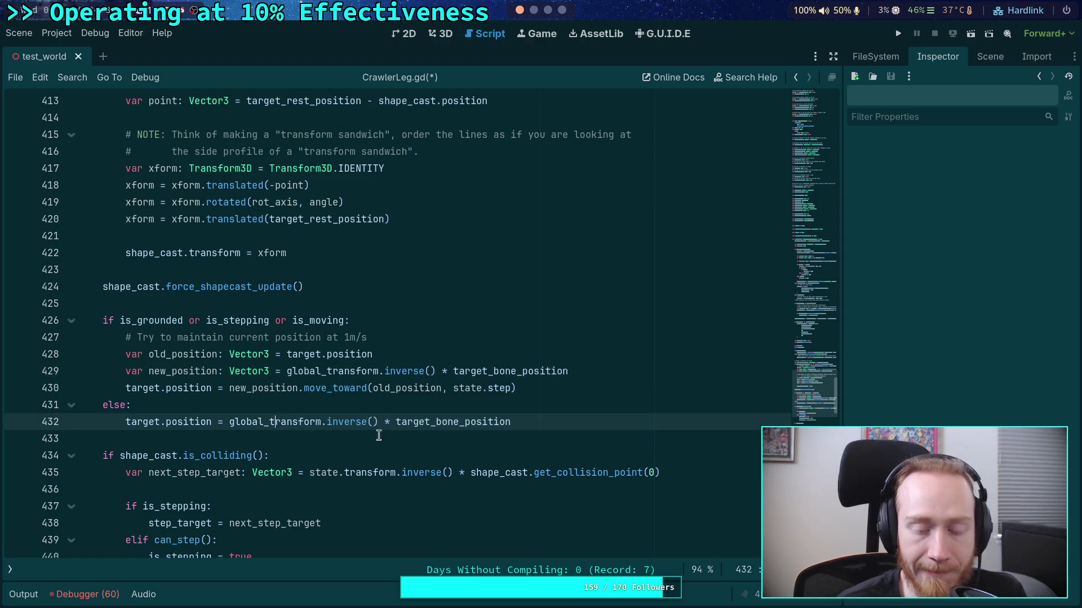
double_click(172, 354)
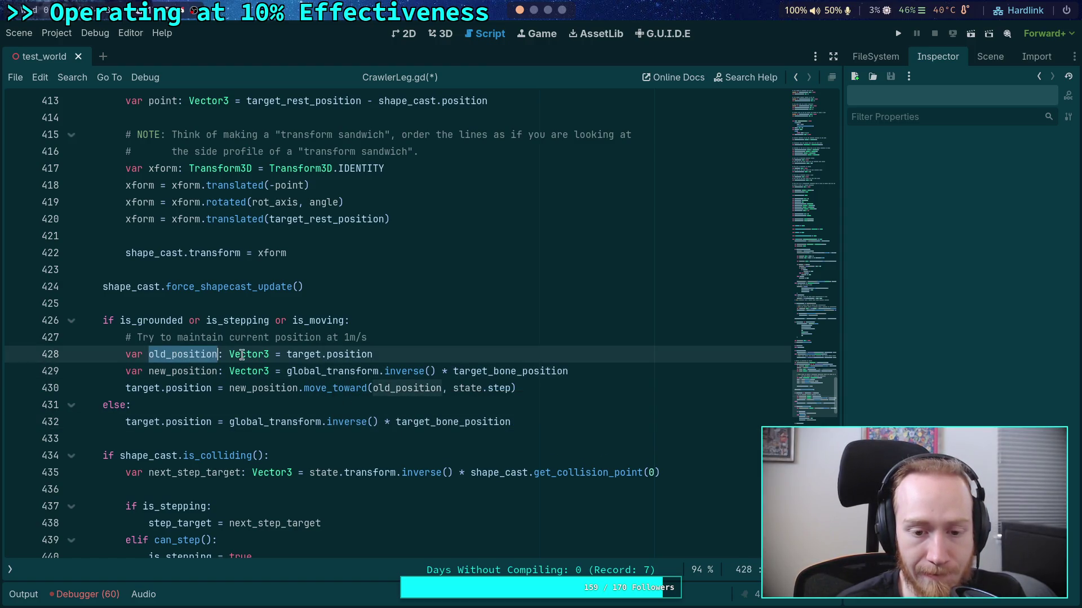
drag(374, 389, 441, 386)
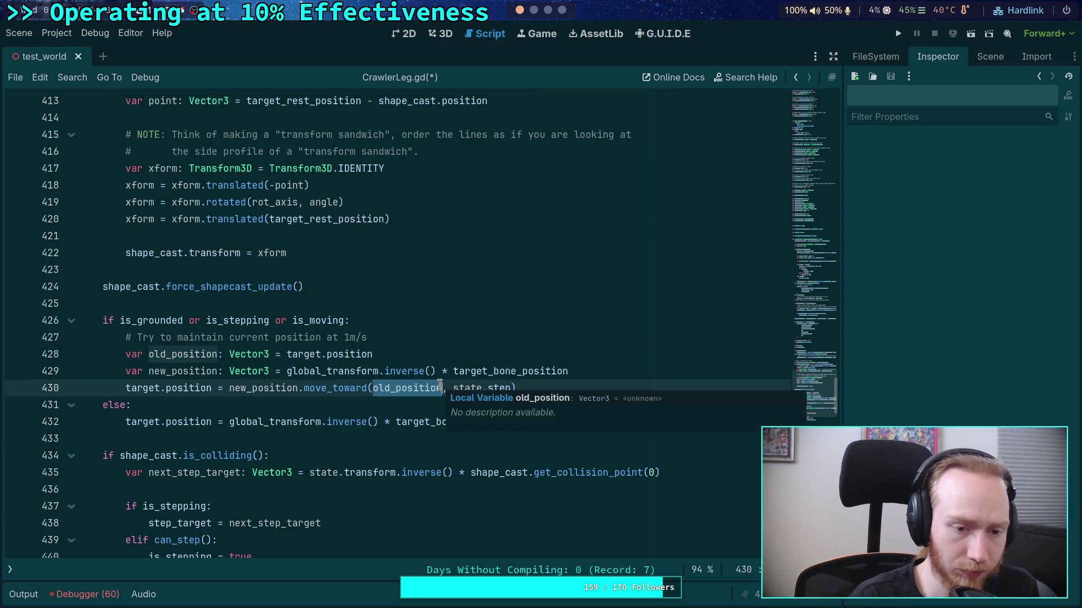
text(target.position)
click(399, 349)
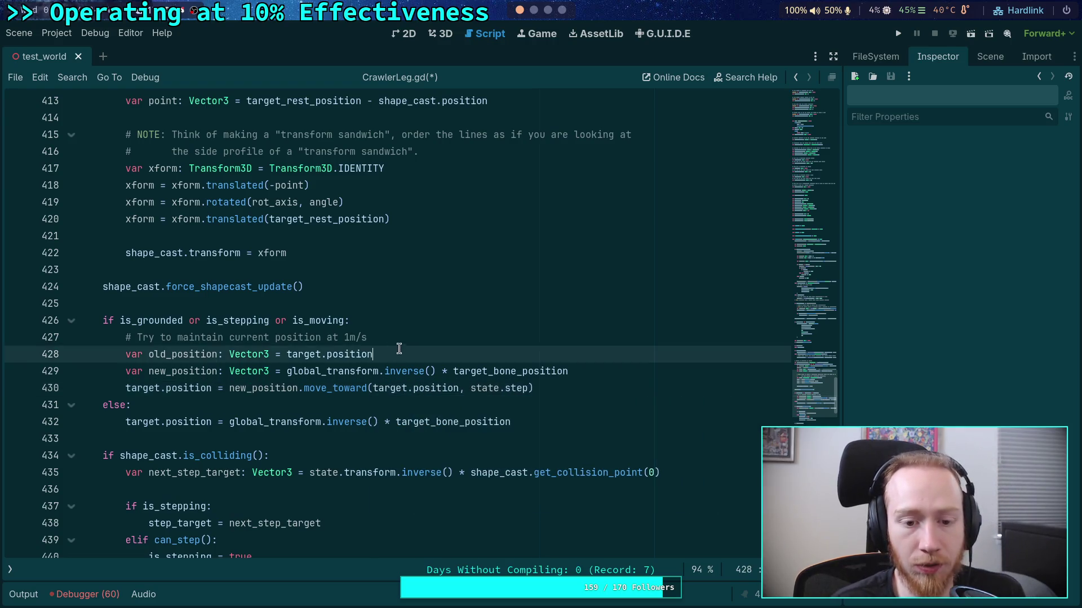
key(ctrl+shift+k)
Save CrawlerLeg.gd, set a breakpoint on line 429, and run the game
key(ctrl+s)
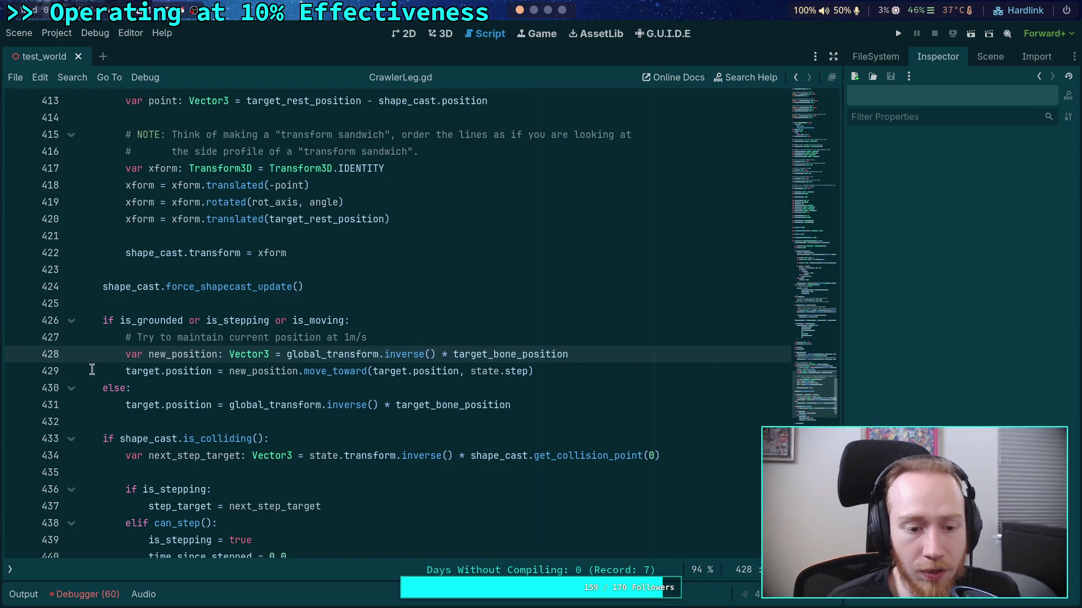
click(17, 374)
key(F5)
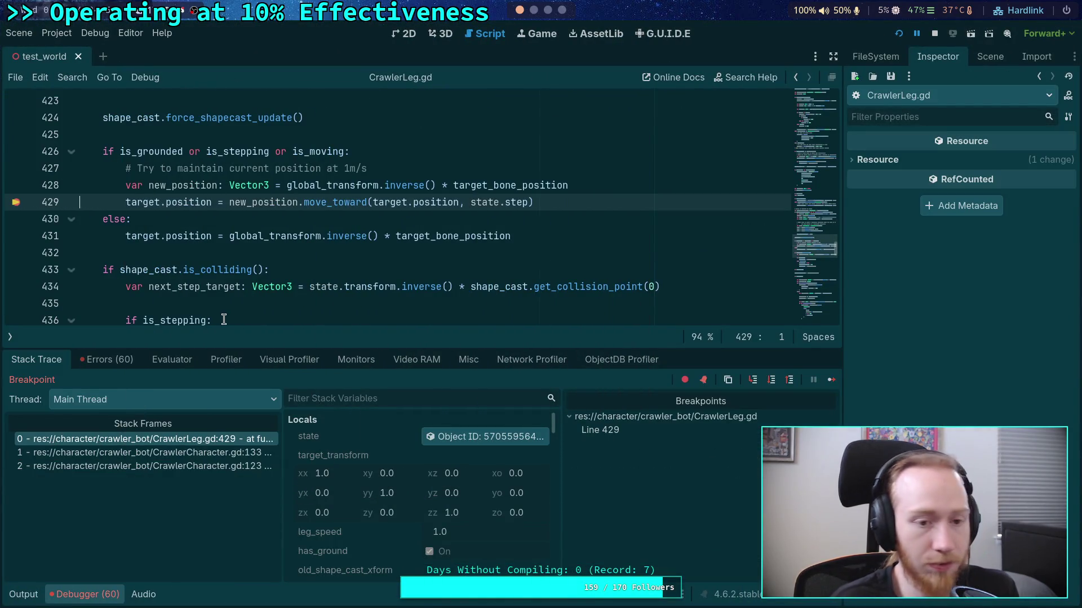
Inspect the target marker before and after stepping over line 429, then stop and remove the breakpoint
scroll(420, 461, down, 5)
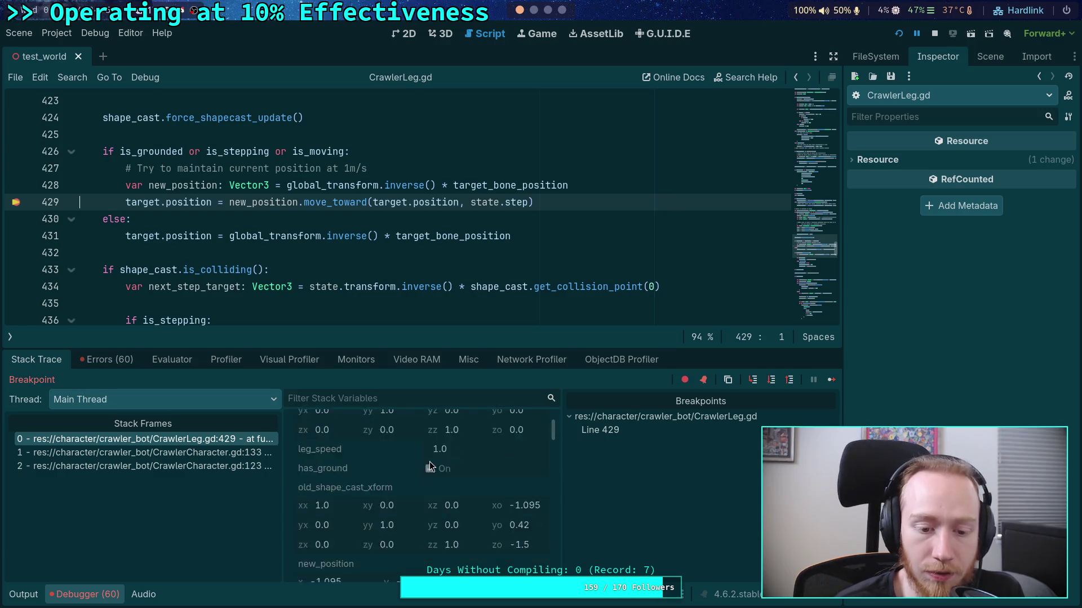
click(457, 531)
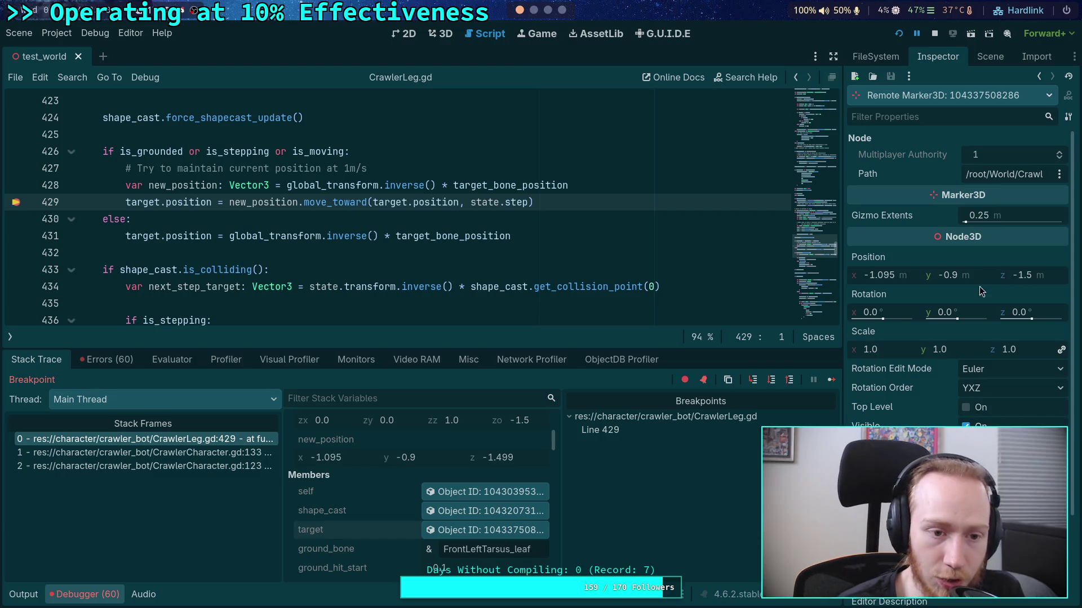
click(773, 380)
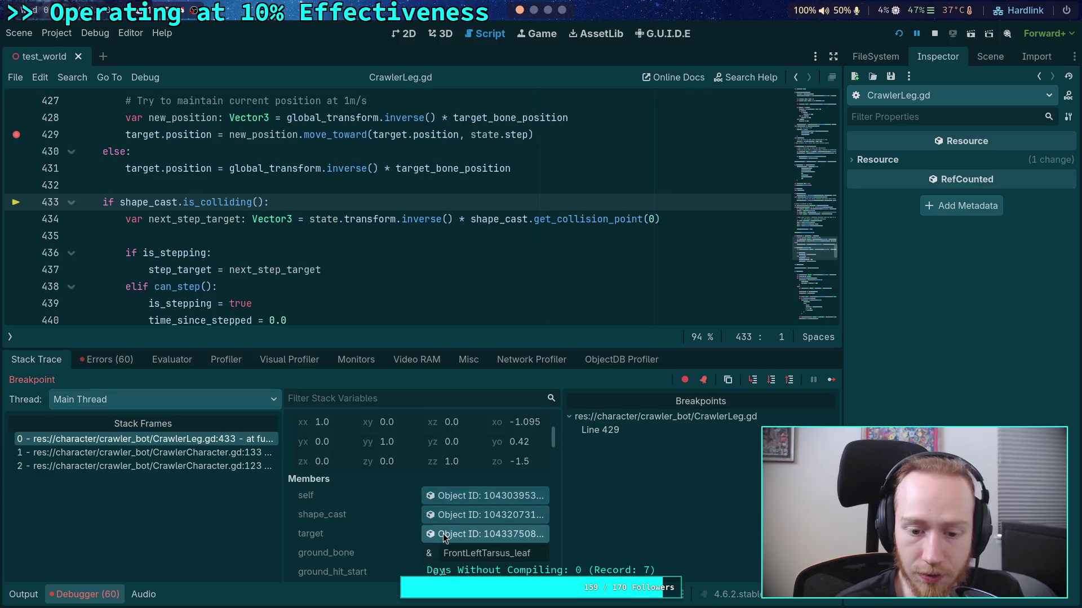
click(443, 533)
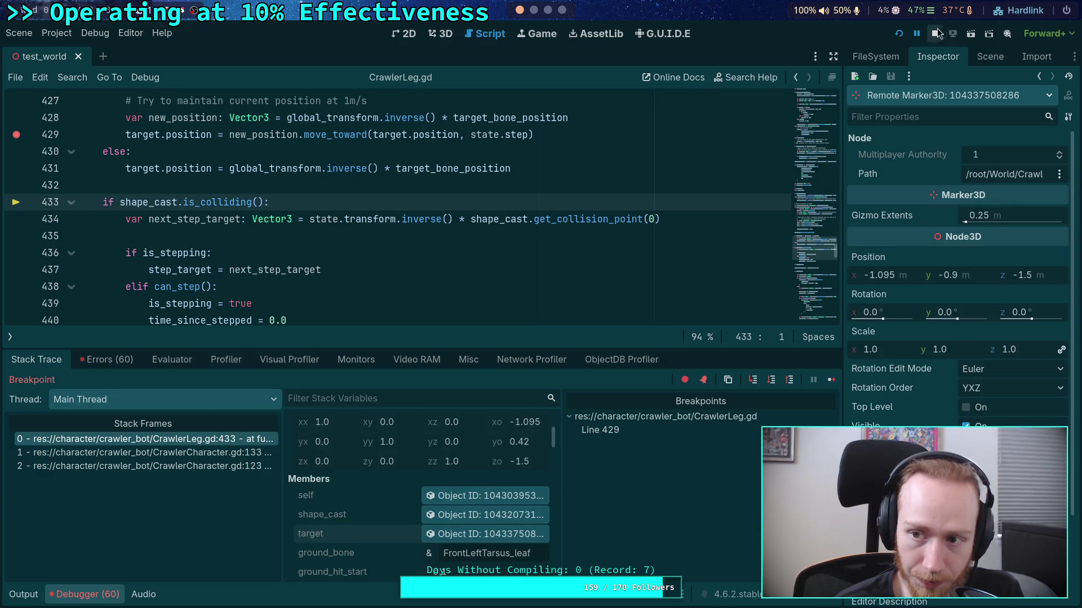
click(934, 34)
click(16, 134)
scroll(507, 197, down, 6)
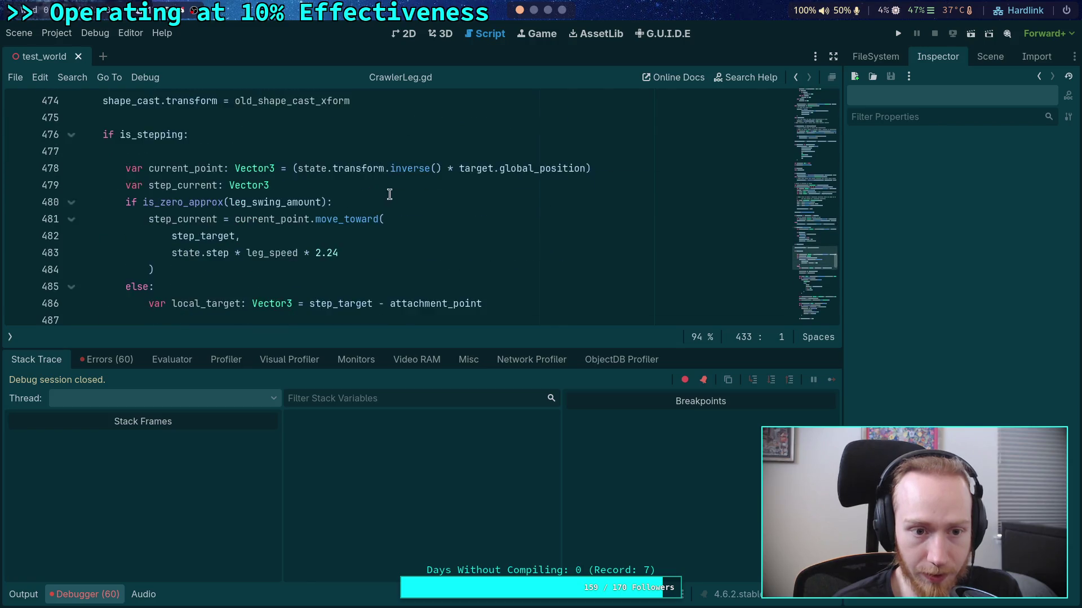
Run the game, close it again, and collapse the Output panel
scroll(507, 197, up, 4)
key(F5)
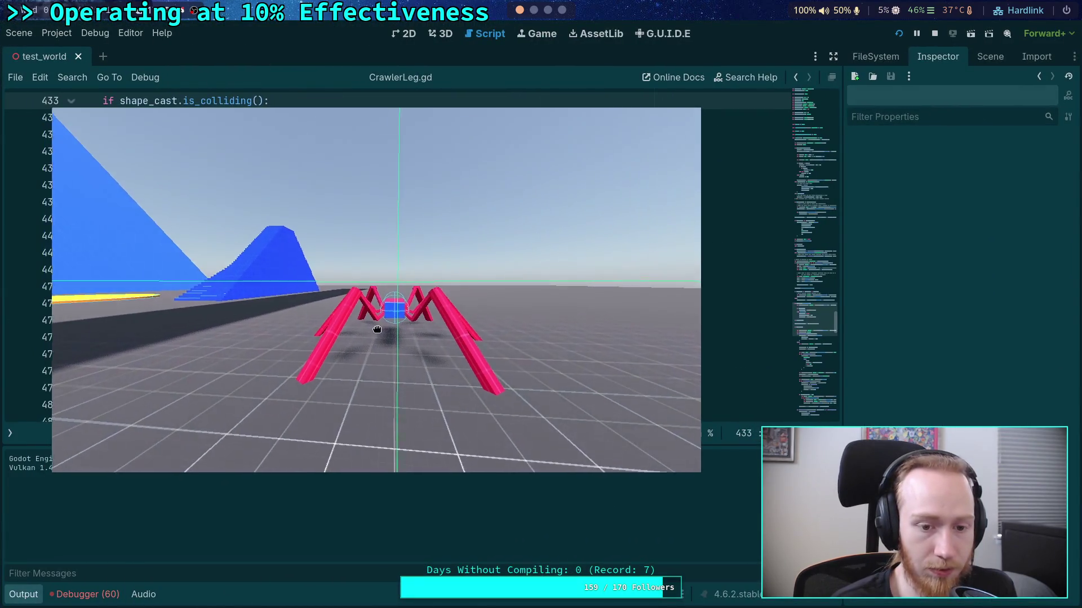
click(934, 33)
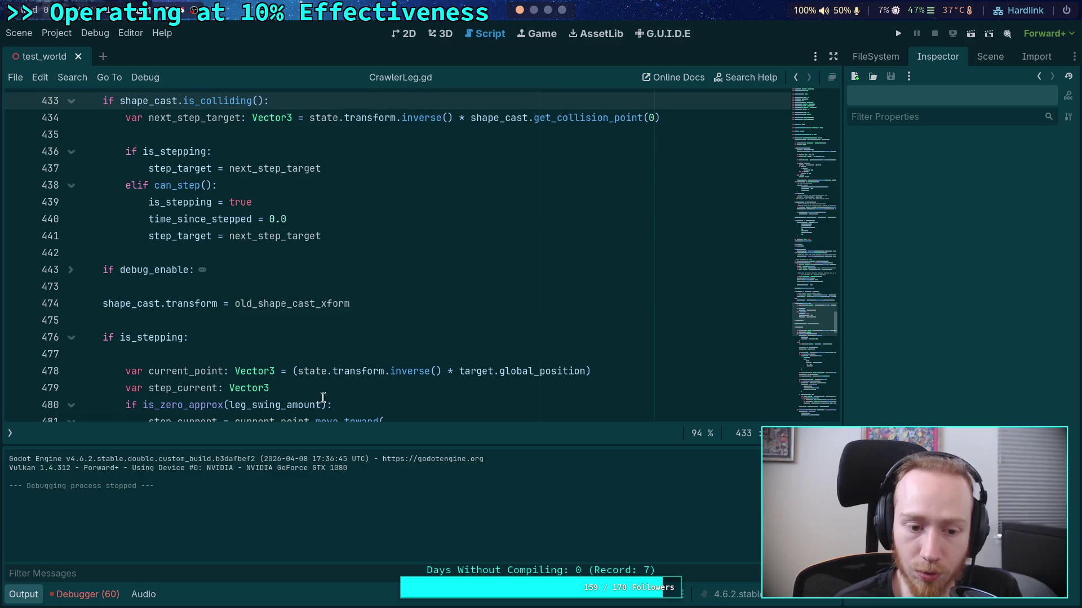
click(23, 594)
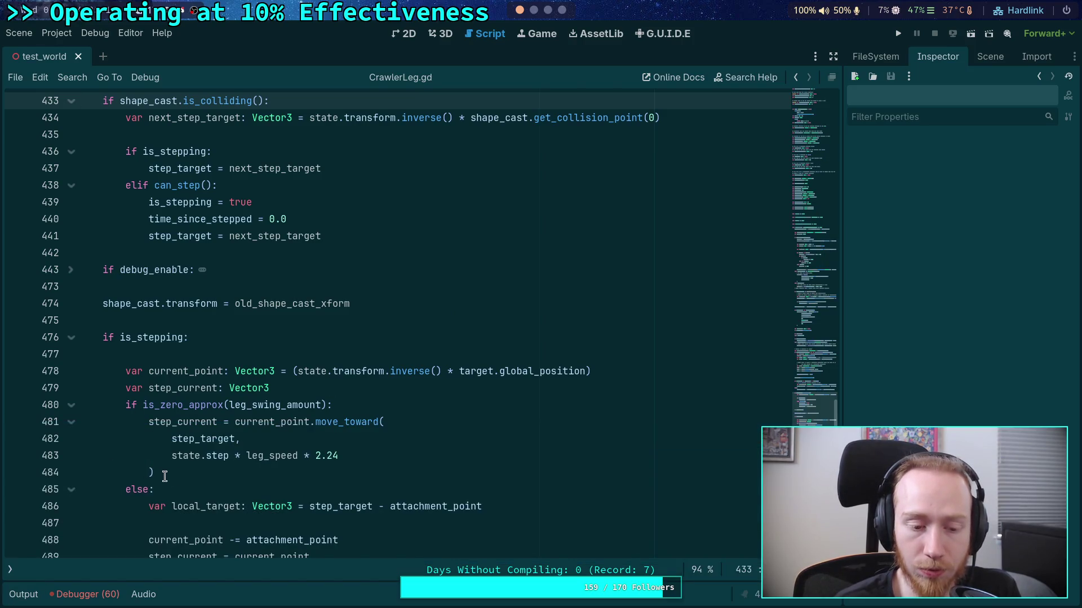
Look through the stepping code around lines 477 and 487, ending on blank line 432
click(165, 355)
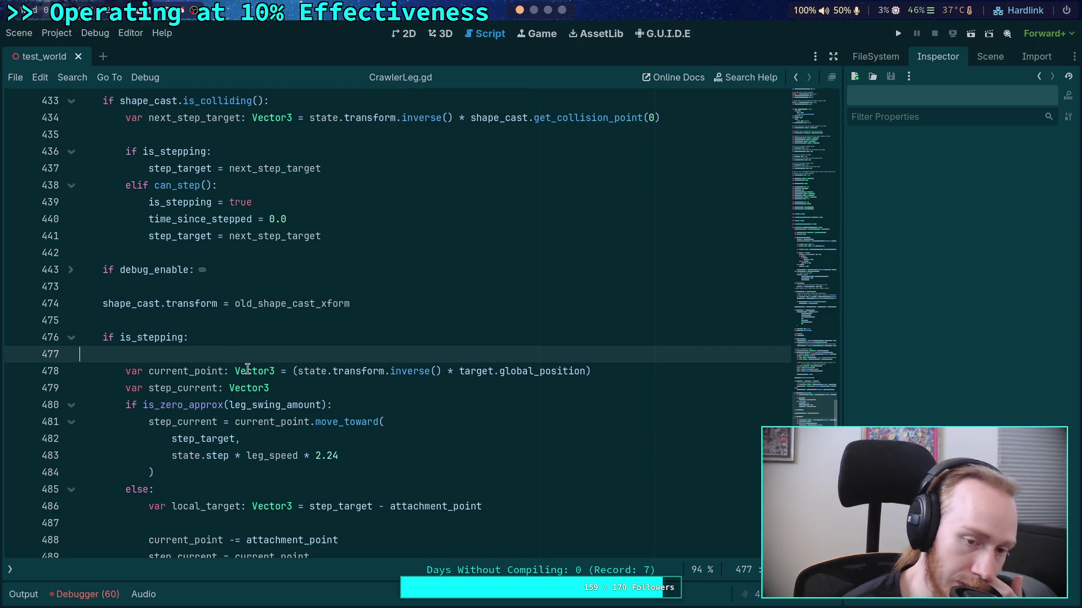
scroll(248, 369, down, 3)
scroll(237, 384, down, 1)
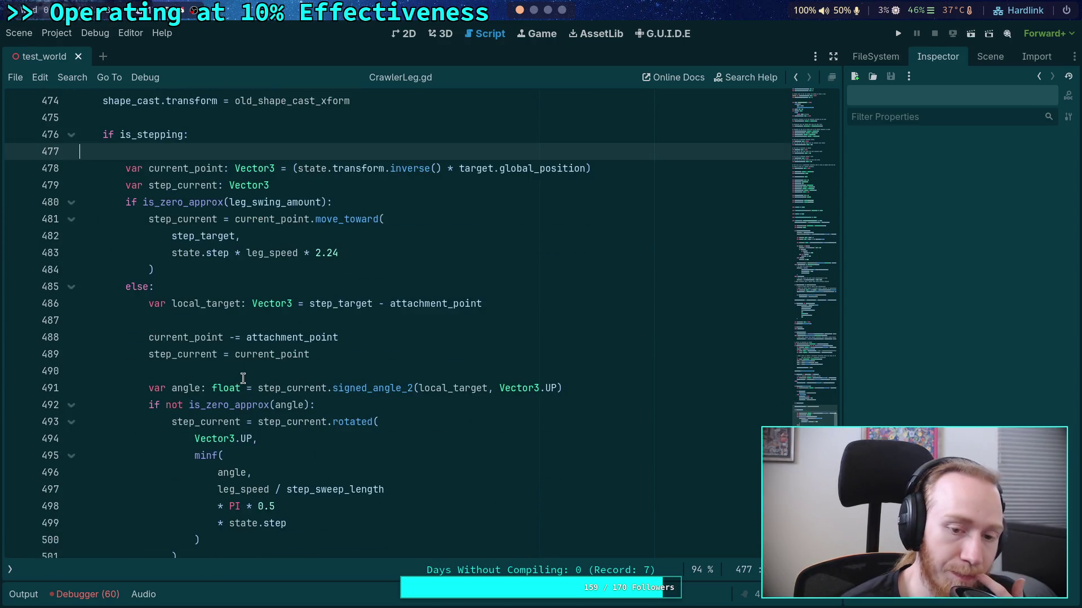
click(244, 320)
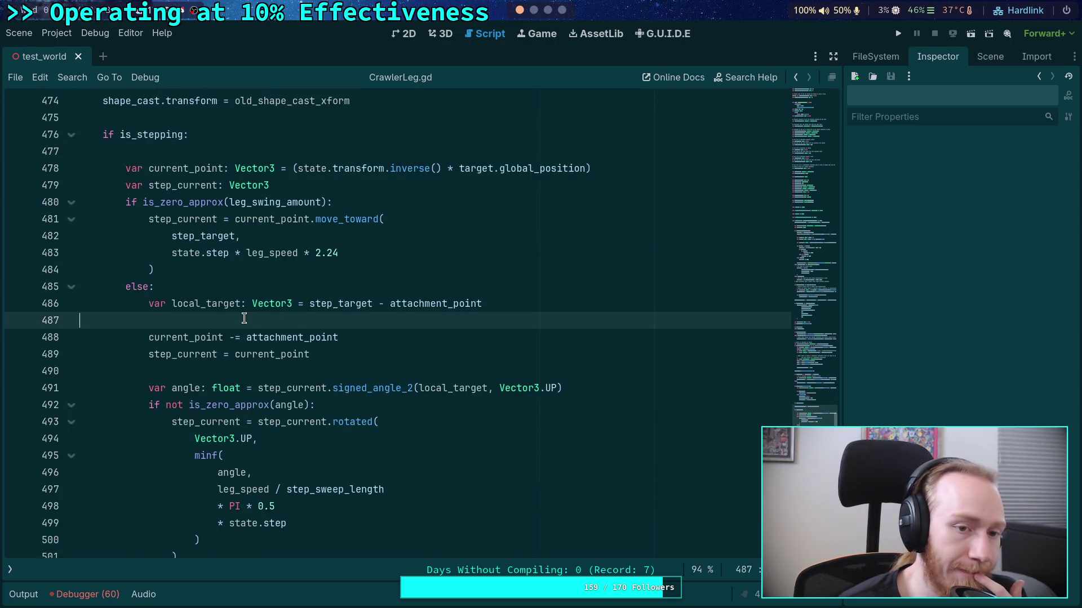
scroll(244, 318, up, 5)
scroll(244, 319, up, 2)
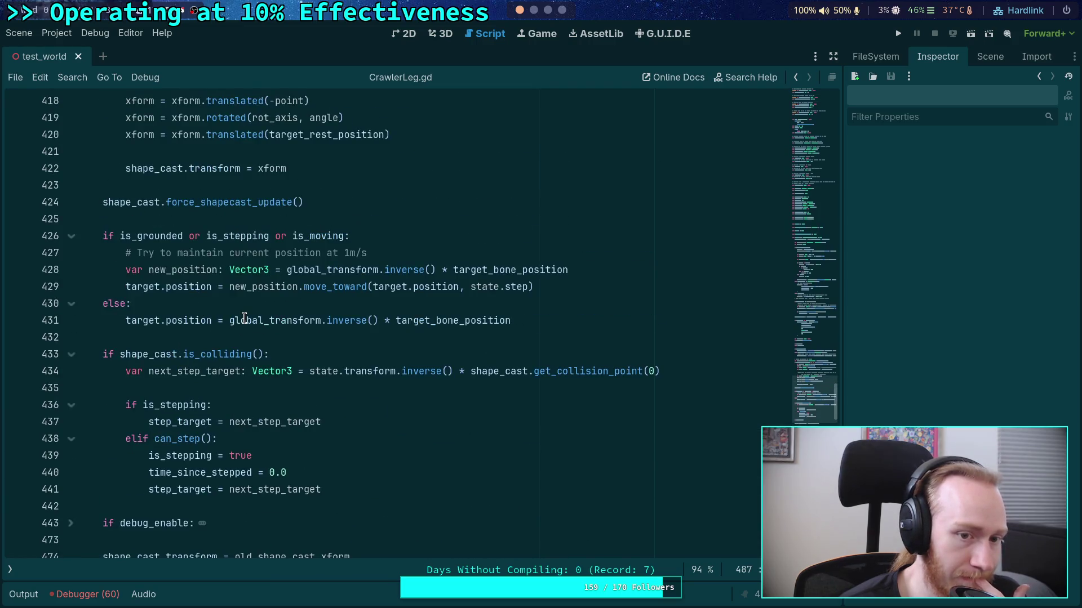
click(210, 337)
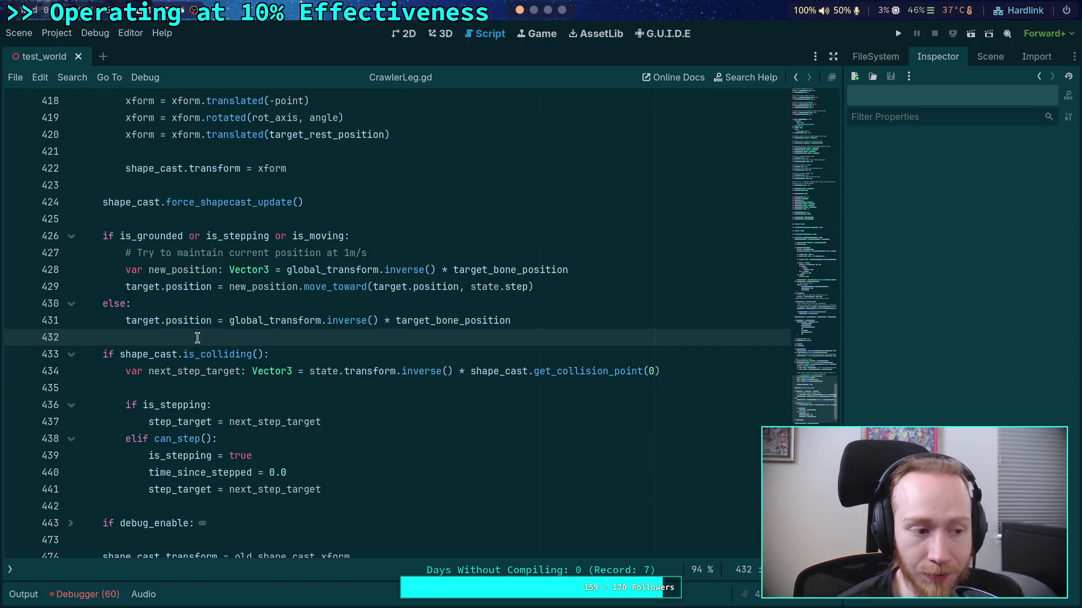
Split the combined condition into an is_grounded line and an elif stepping-or-moving line
click(184, 236)
text(:)
key(Return)
key(Delete)
key(Delete)
key(Delete)
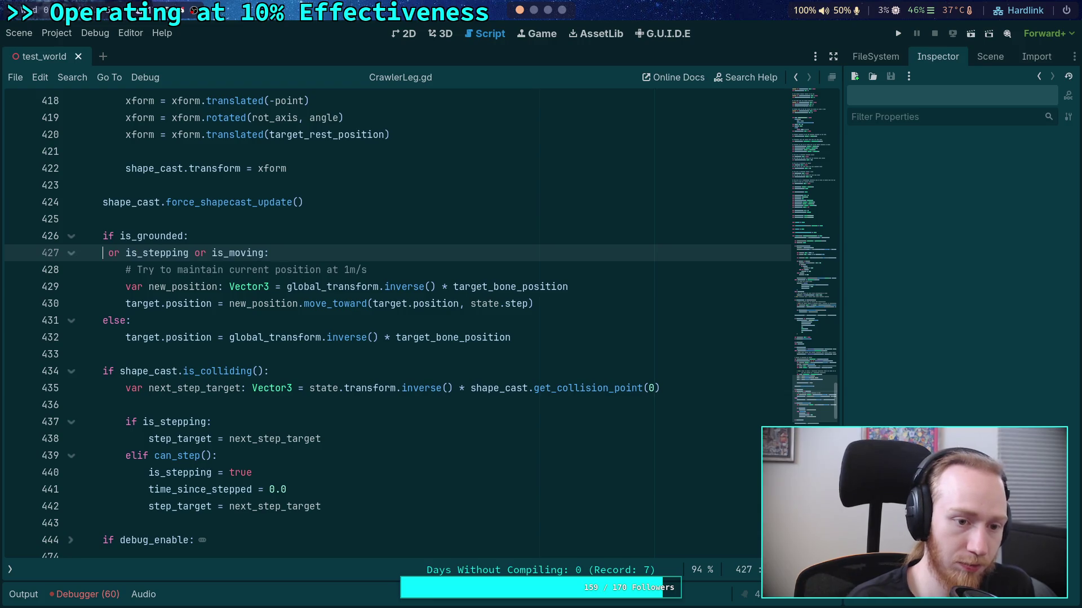
key(BackSpace)
text(elif)
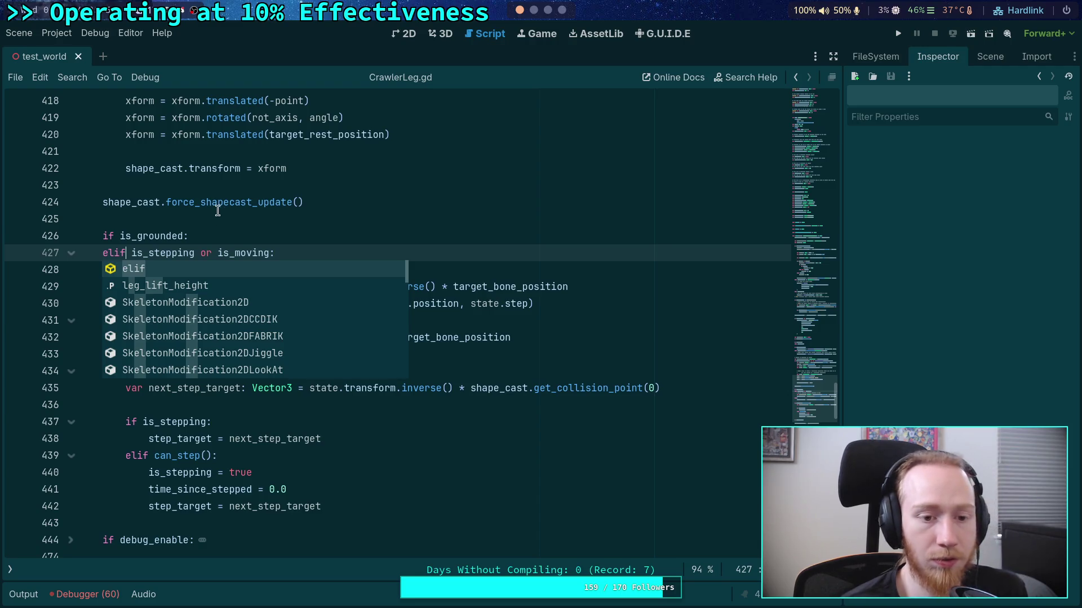
click(255, 236)
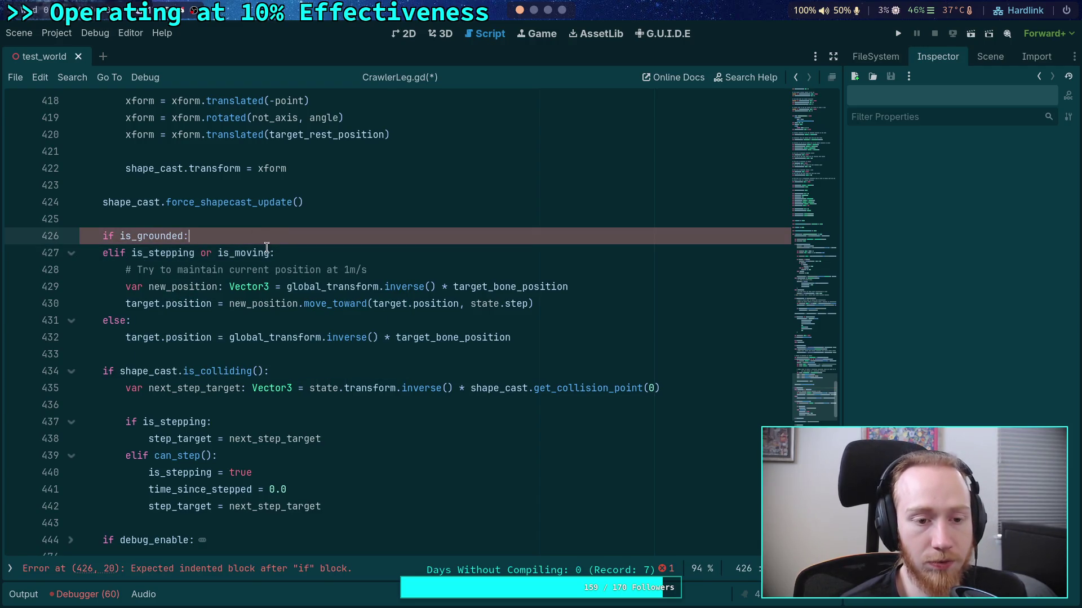
Swap the conditions so 'if is_stepping or is_moving:' precedes 'elif is_grounded:'
click(114, 253)
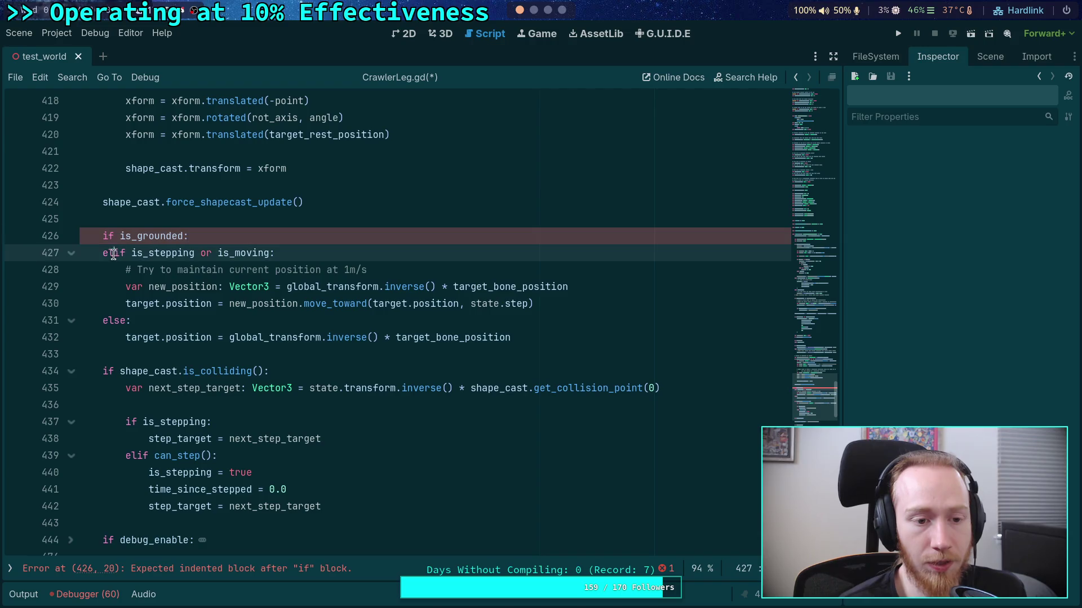
key(BackSpace)
key(BackSpace)
key(alt+Up)
key(Down)
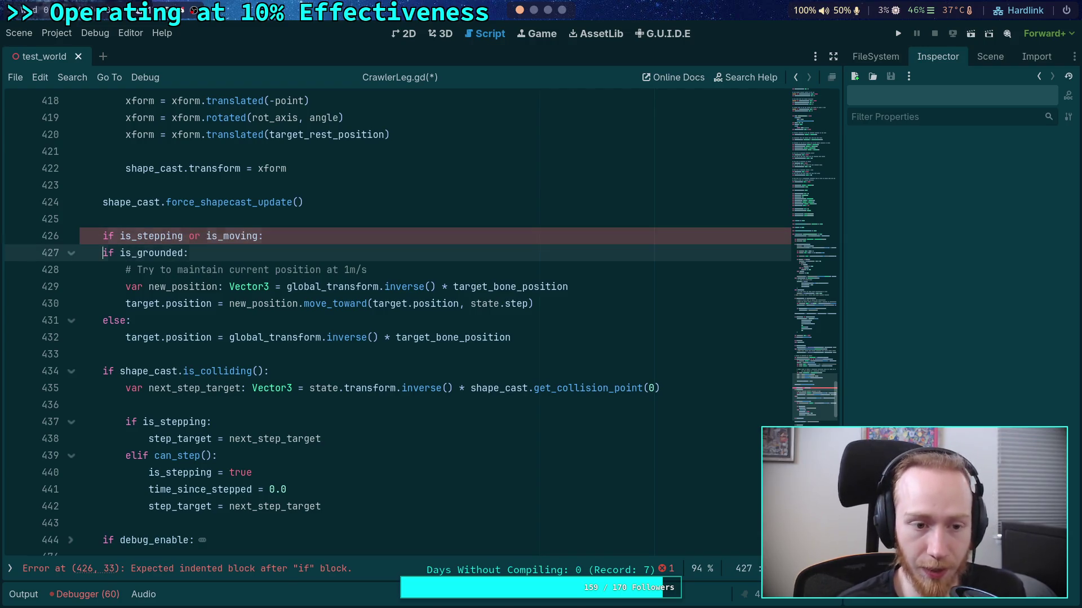
text(elif)
Move the three move_toward lines under the stepping check and start an indented line under elif is_grounded
click(355, 237)
key(Return)
key(Down)
key(Down)
key(shift+Down)
key(shift+Down)
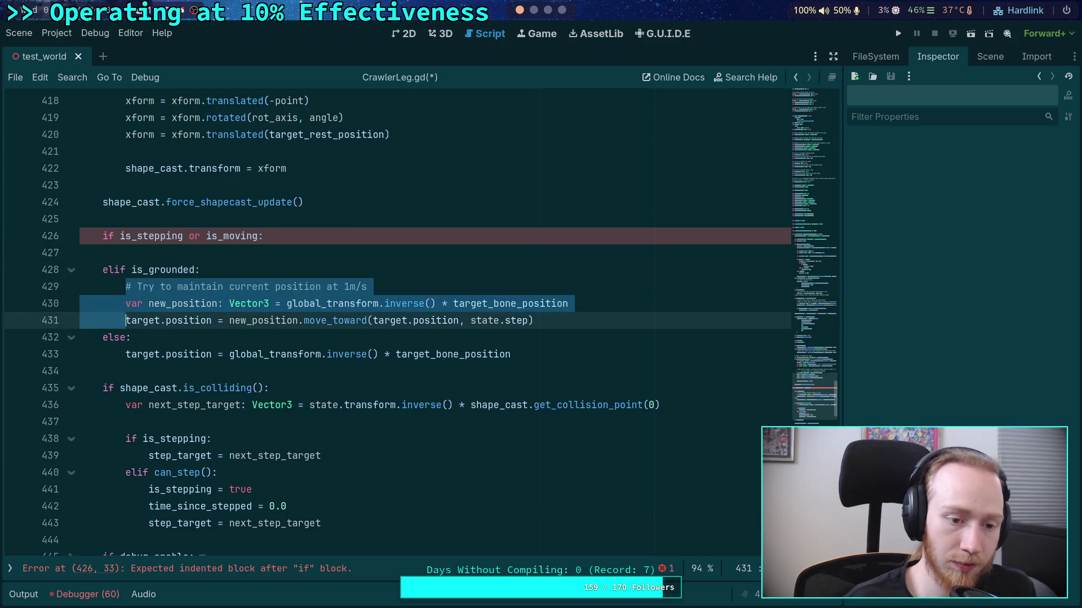
key(alt+Up)
key(alt+Up)
key(Down)
key(ctrl+shift+k)
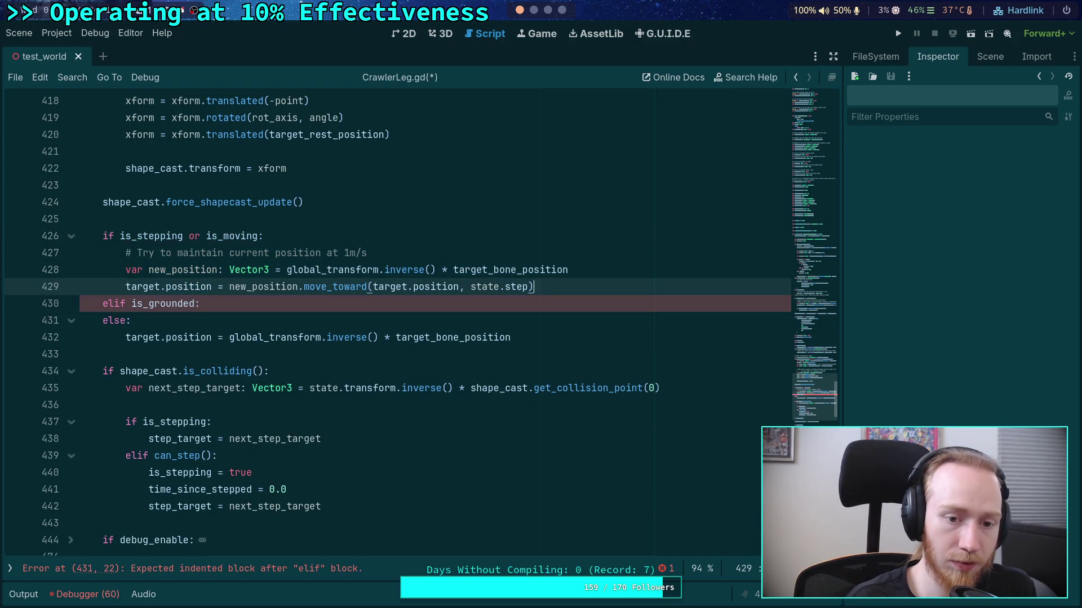
key(Return)
Add the comment 'Try to maintain global position using deceleration' and declare new_position from target_bone_position
text(#Try t)
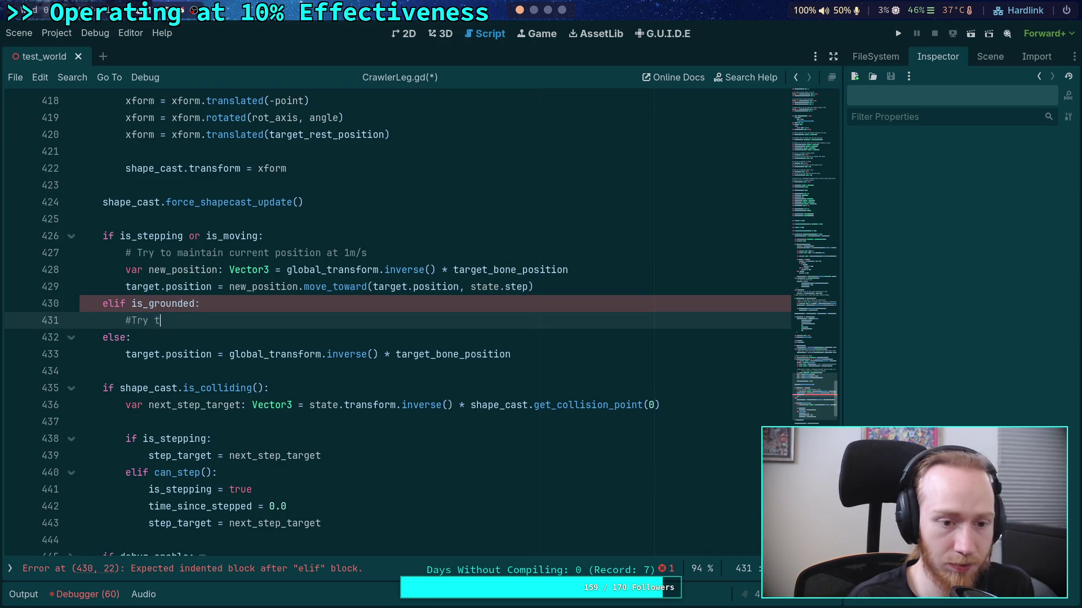
key(BackSpace)
key(BackSpace)
key(BackSpace)
text(Try)
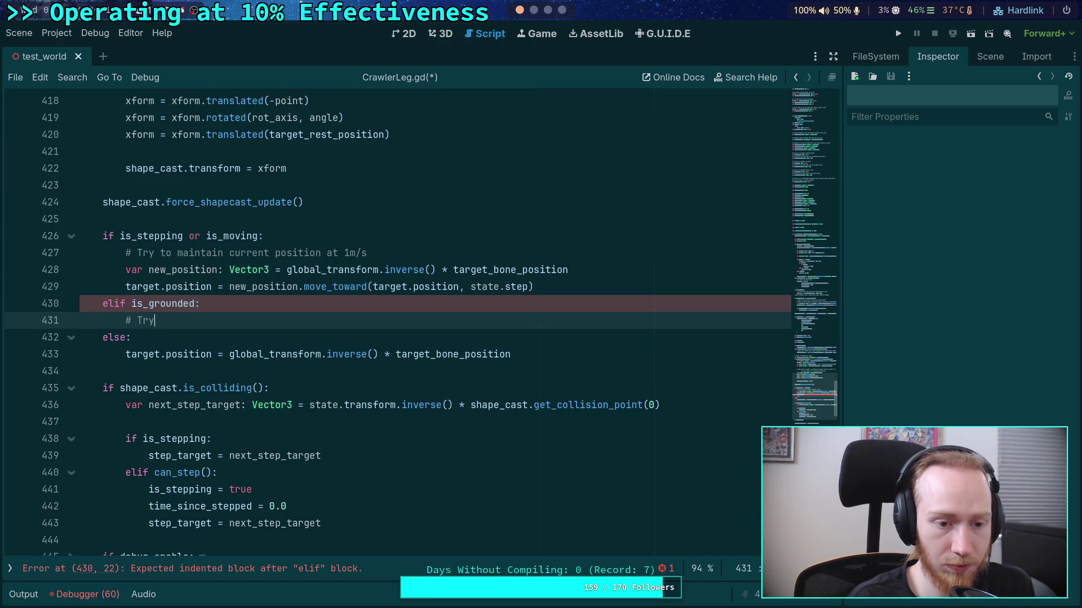
text( to maintain gl)
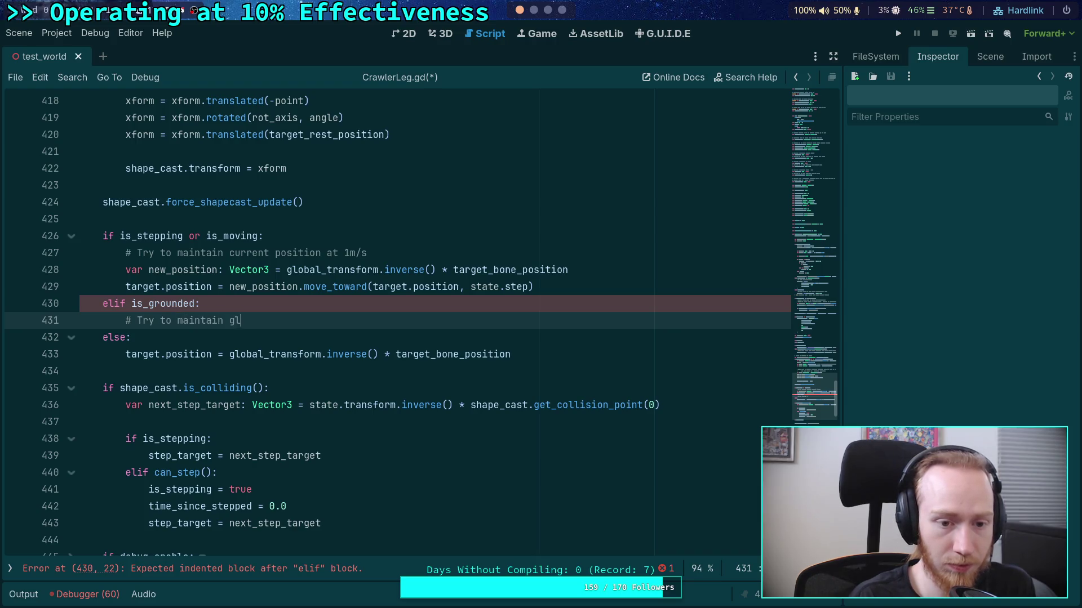
text(obal position )
text(using )
text(decele)
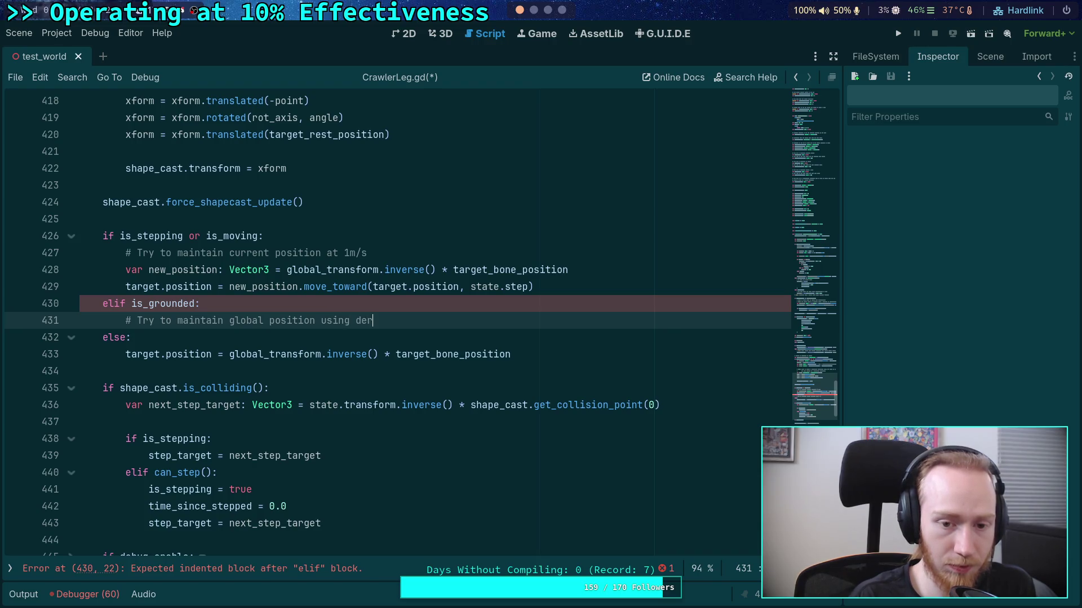
text(ration)
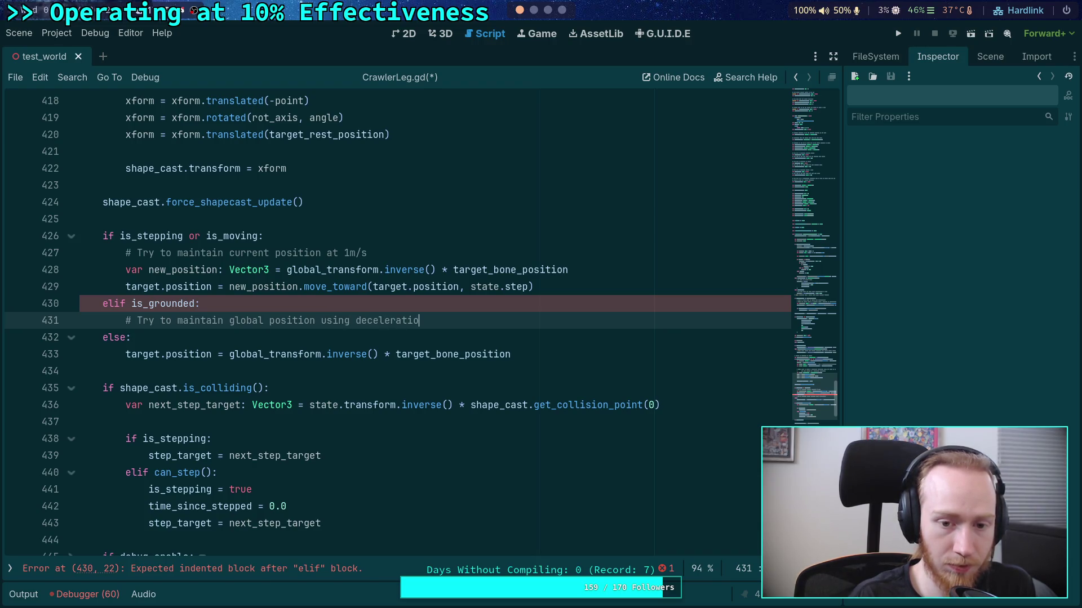
key(Return)
text(var )
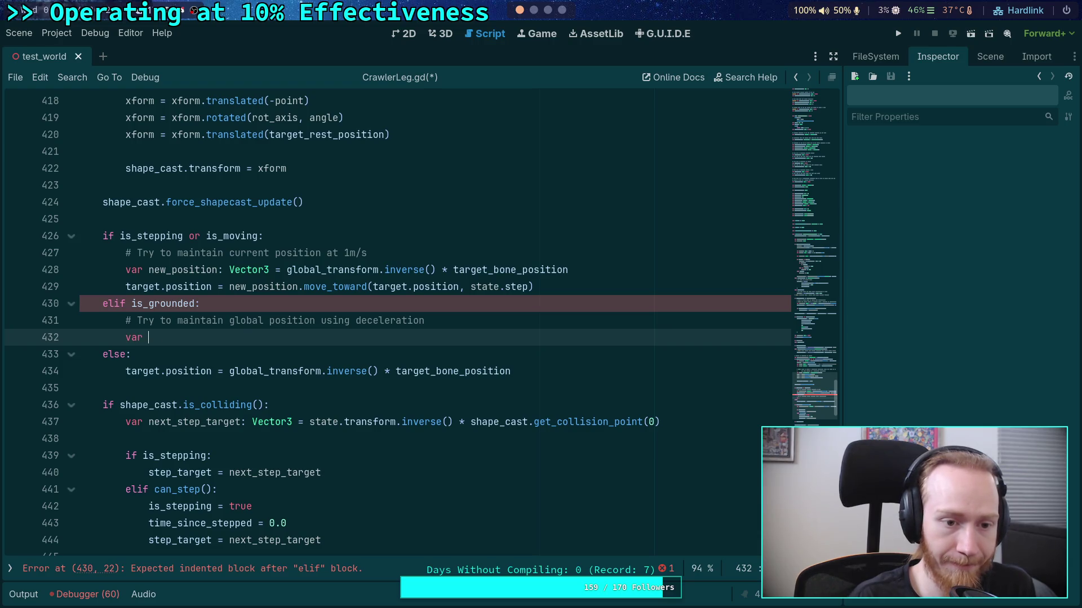
text(new_posi)
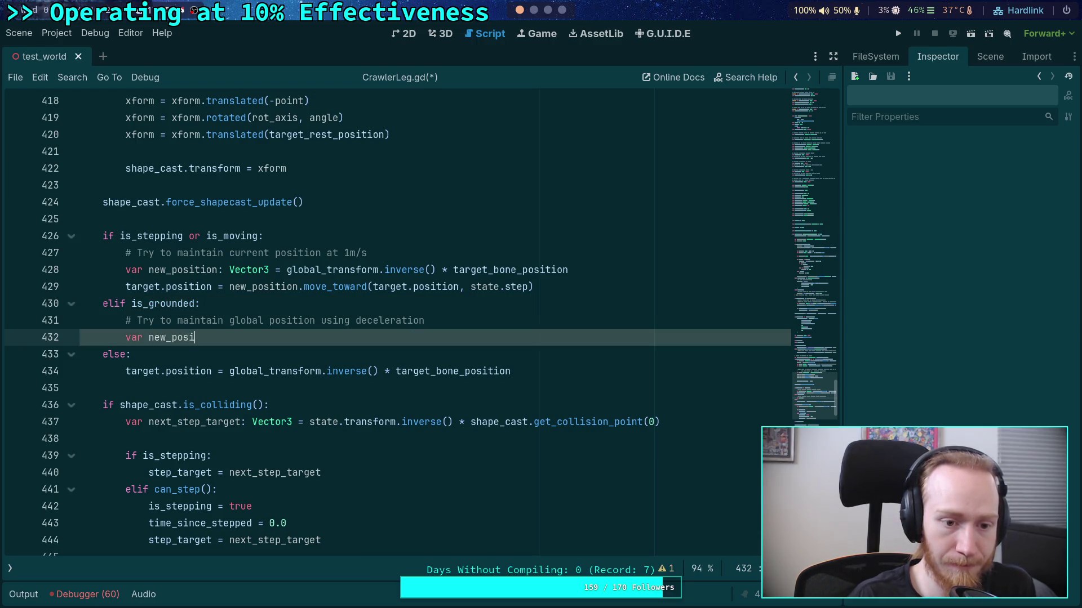
text(tion: Vector3 )
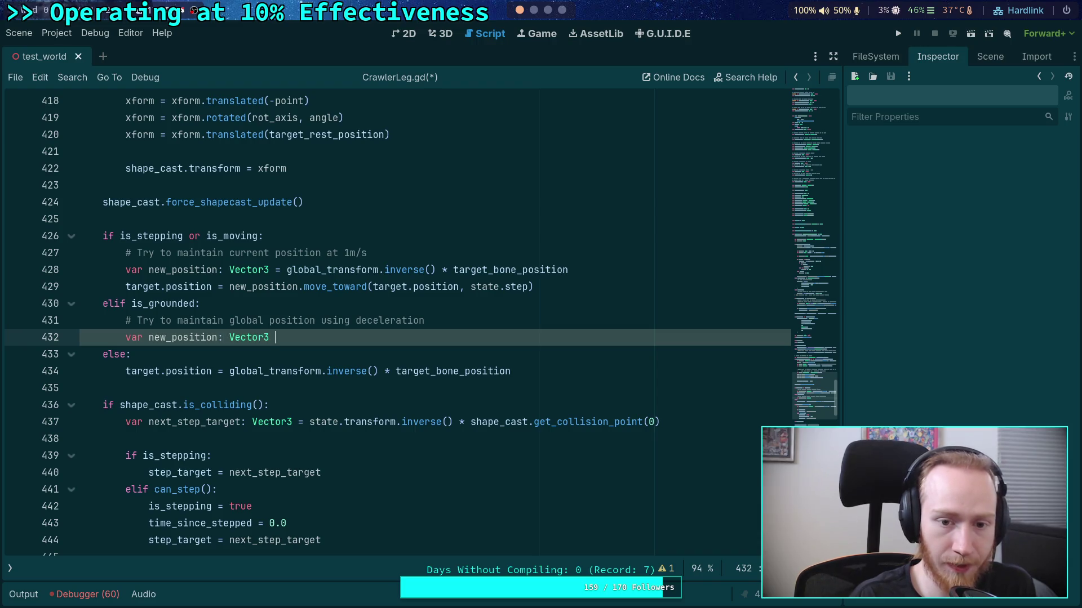
text(= targ)
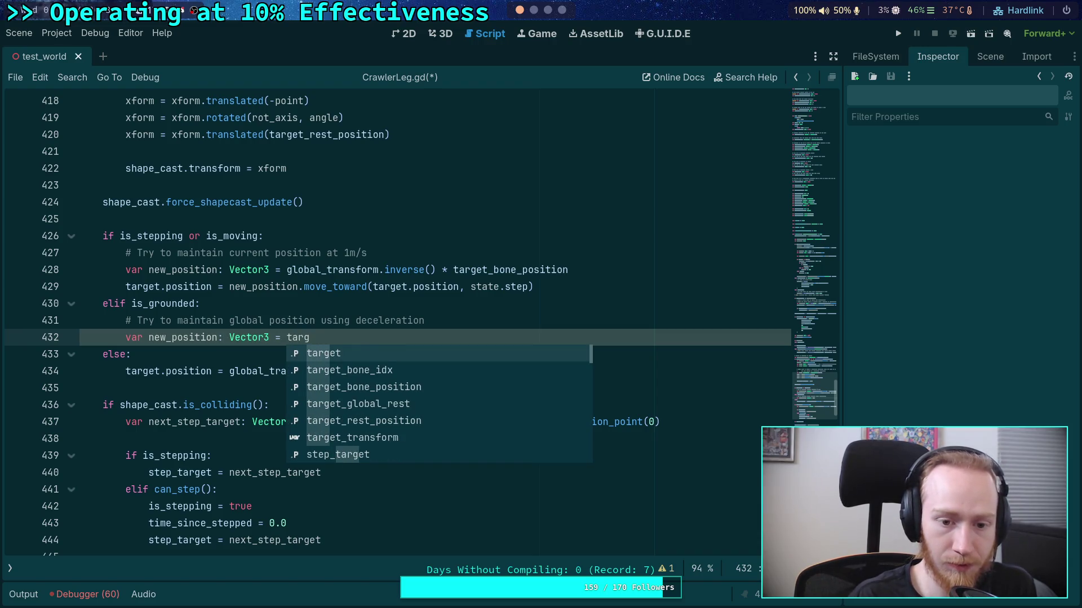
key(Down)
key(Down)
key(Return)
key(Return)
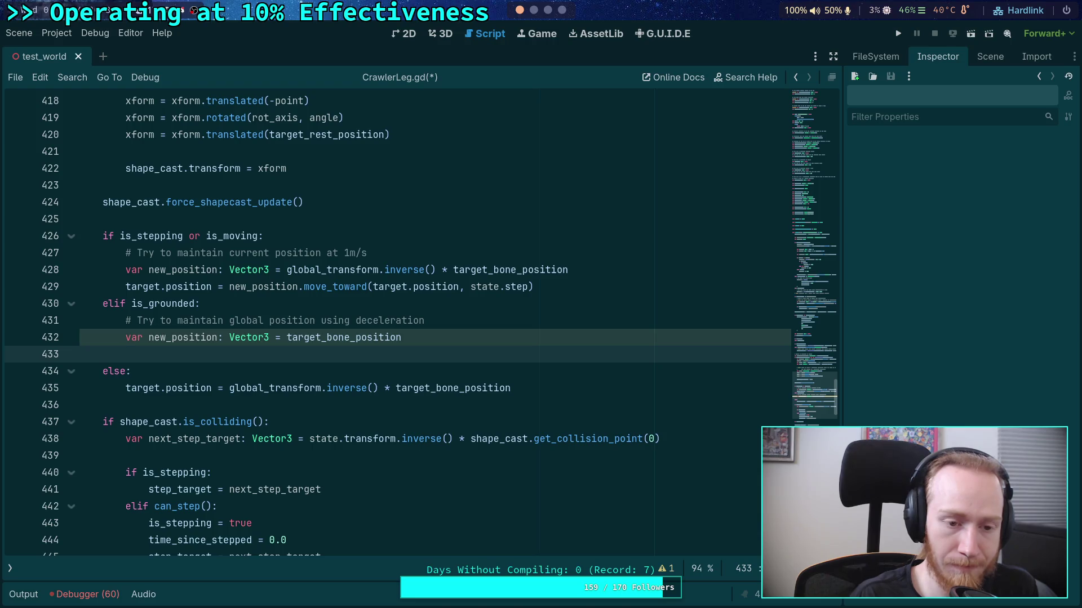
Assign target.position = new_position.move_toward(target.global_position, body.deceleration * state.step)
text(tarpg)
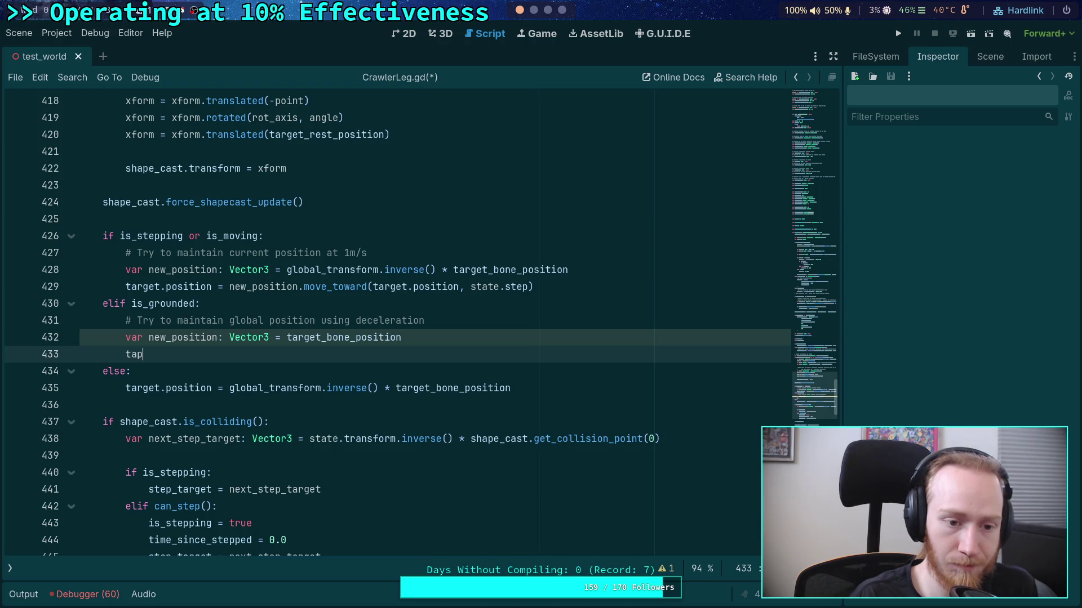
key(BackSpace)
key(BackSpace)
text(get.posi)
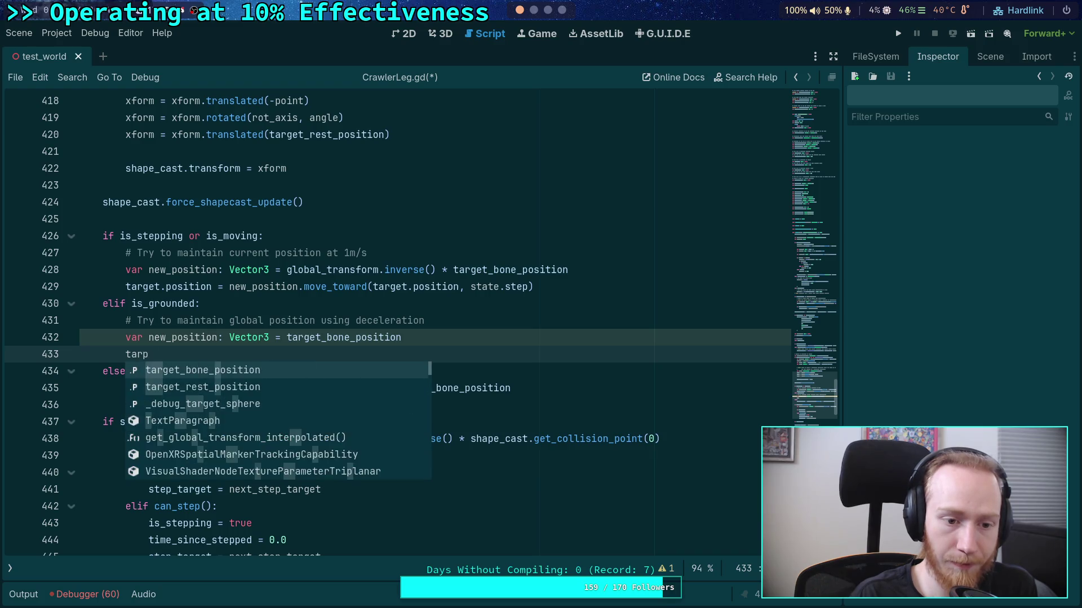
text(tion)
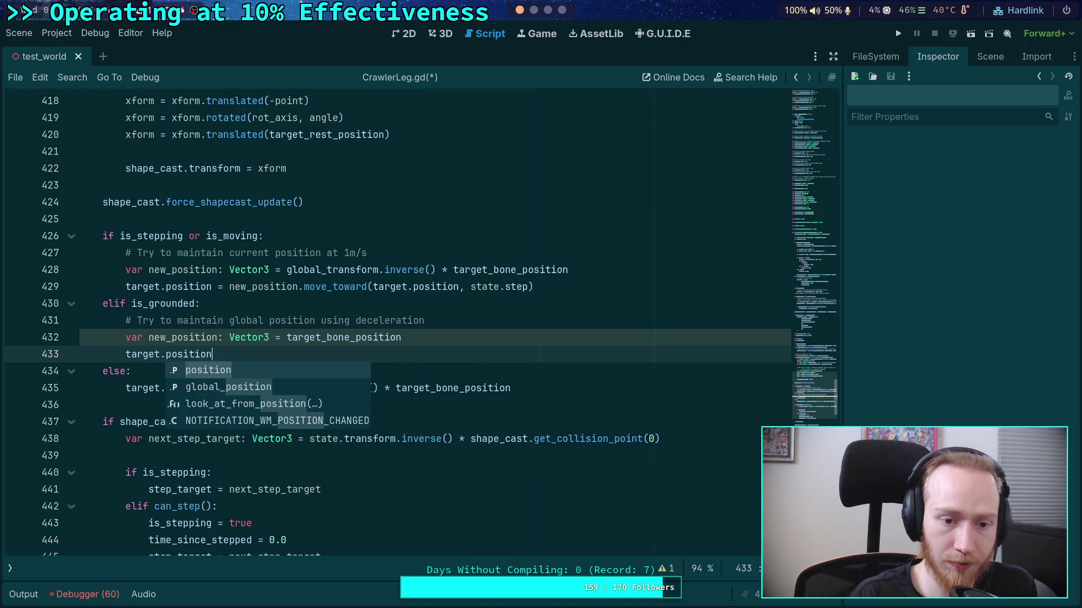
text( = n)
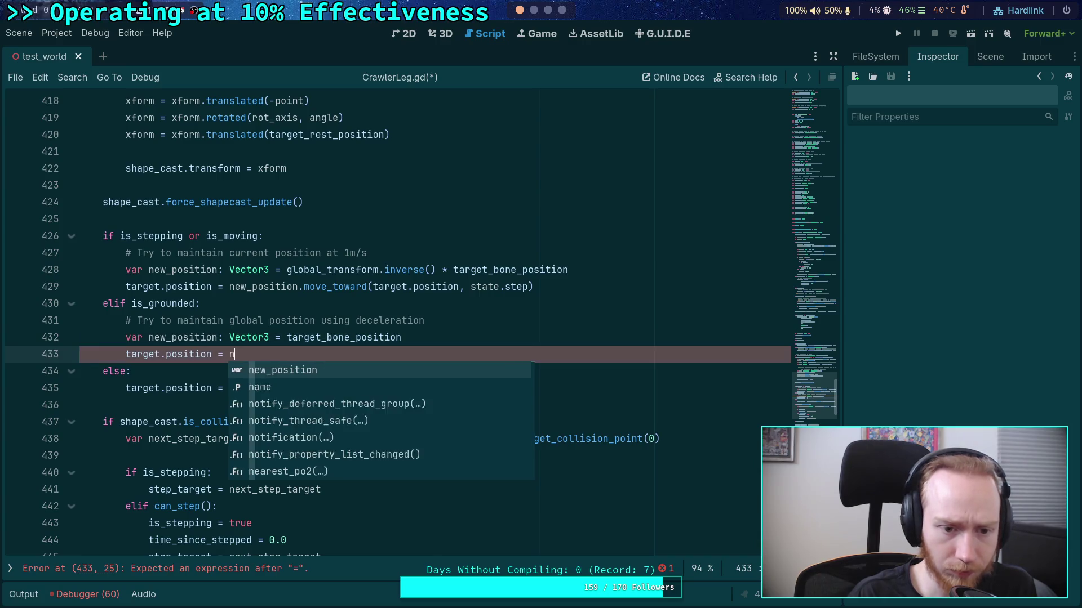
text(ew_position.mo)
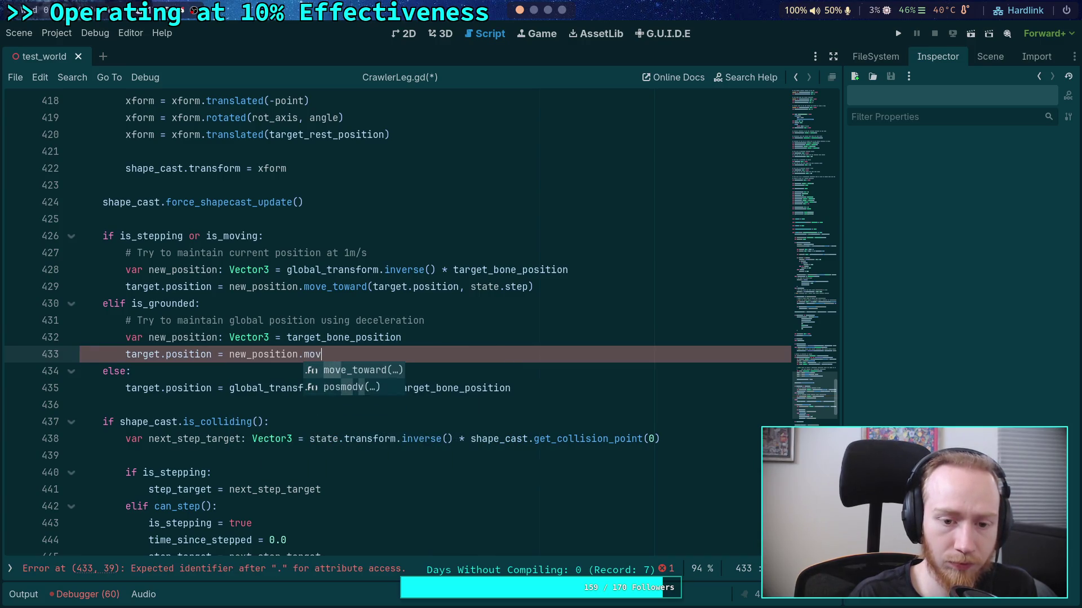
key(Return)
text(target.glob))
key(Down)
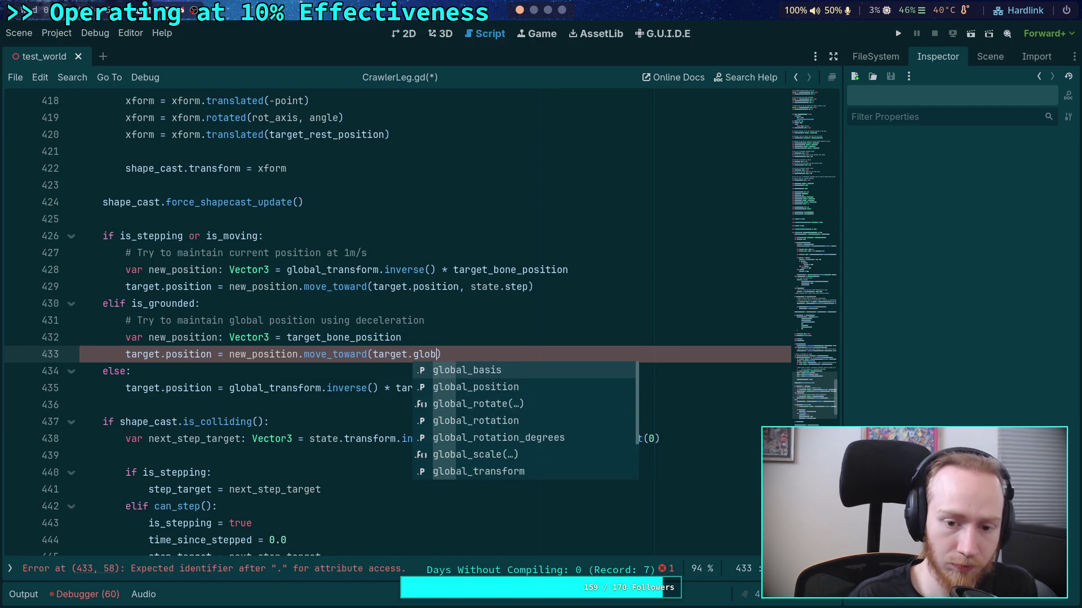
key(Return)
text(, )
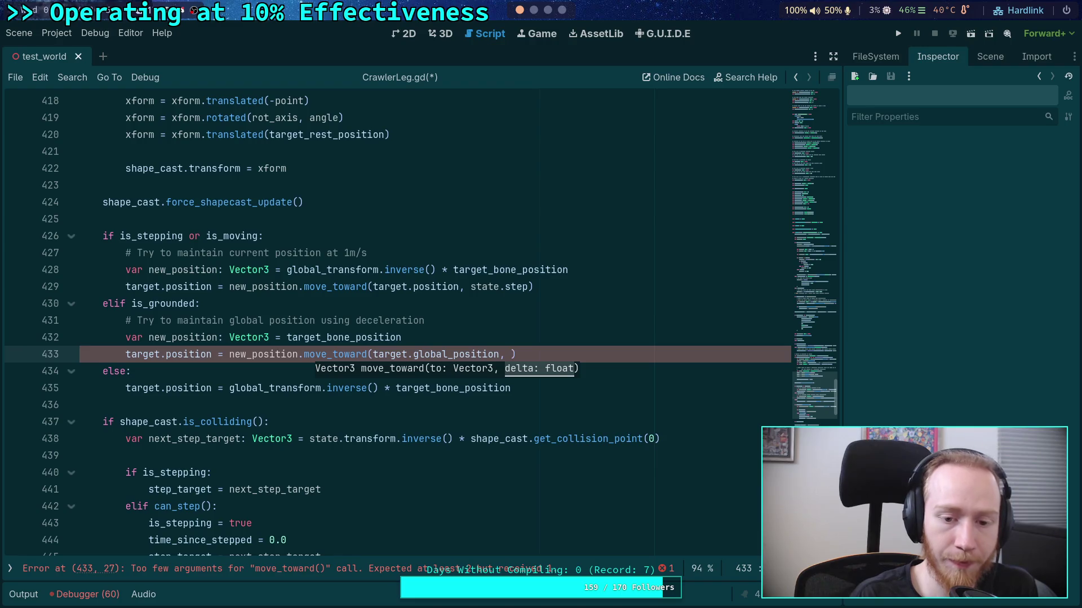
text(ecel)
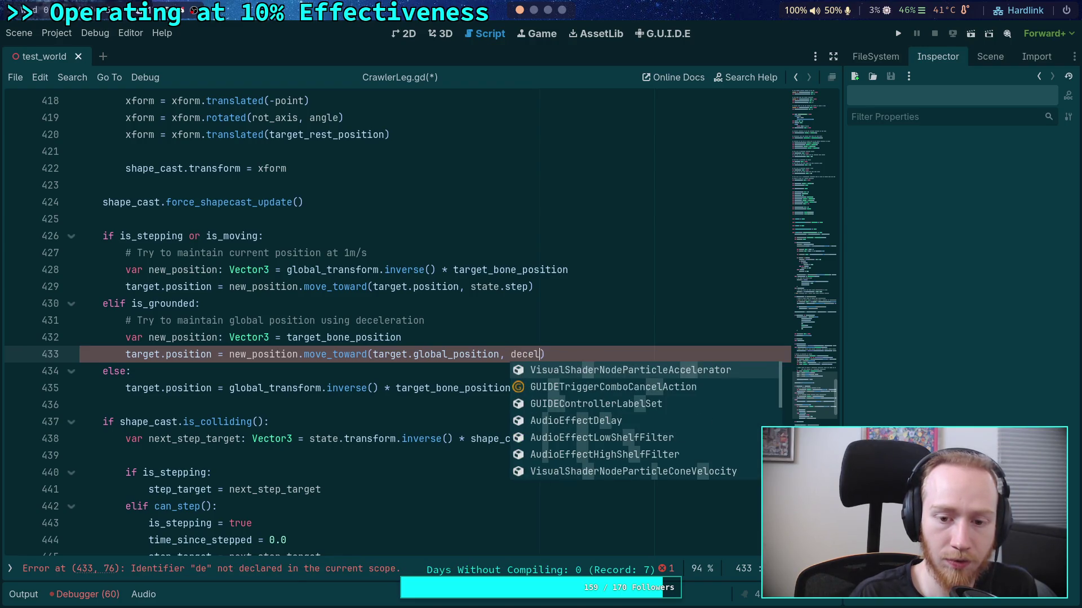
text(era)
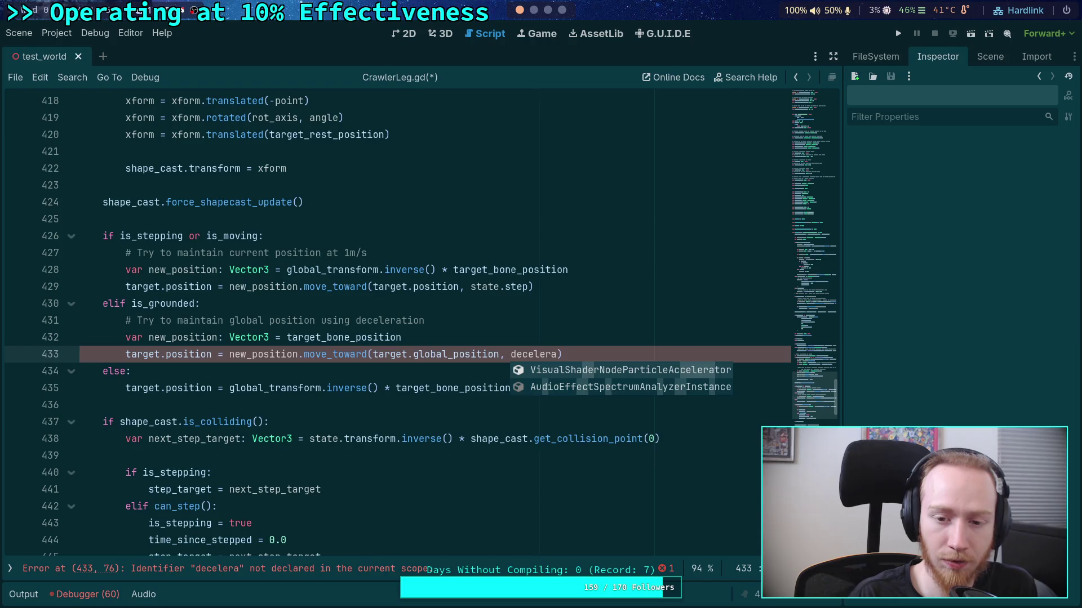
key(BackSpace)
key(BackSpace)
key(BackSpace)
key(BackSpace)
key(BackSpace)
text(body.d)
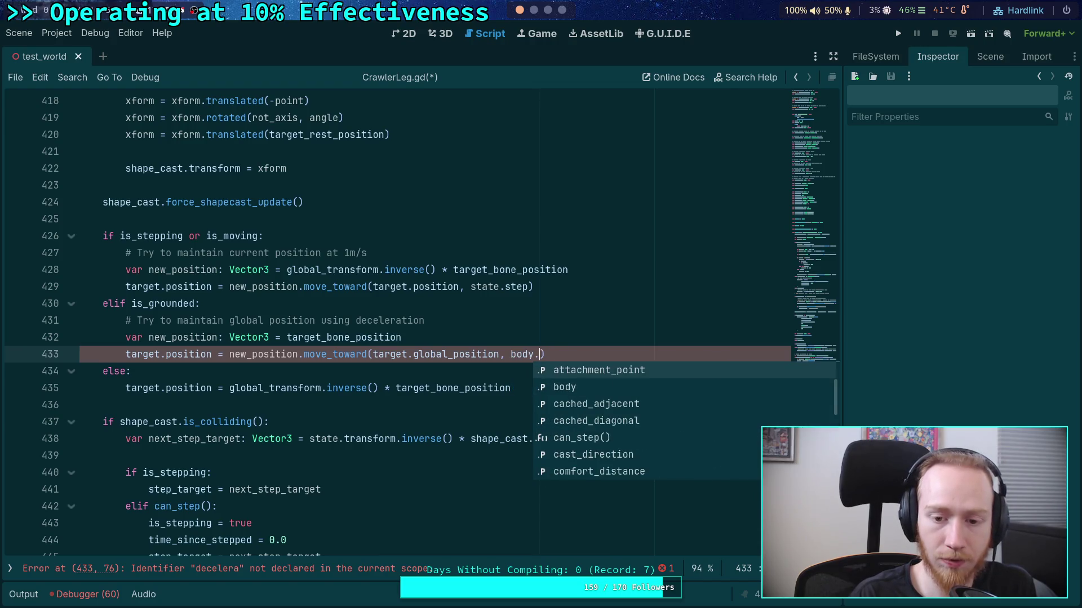
text(ecel)
key(Return)
text(* sta)
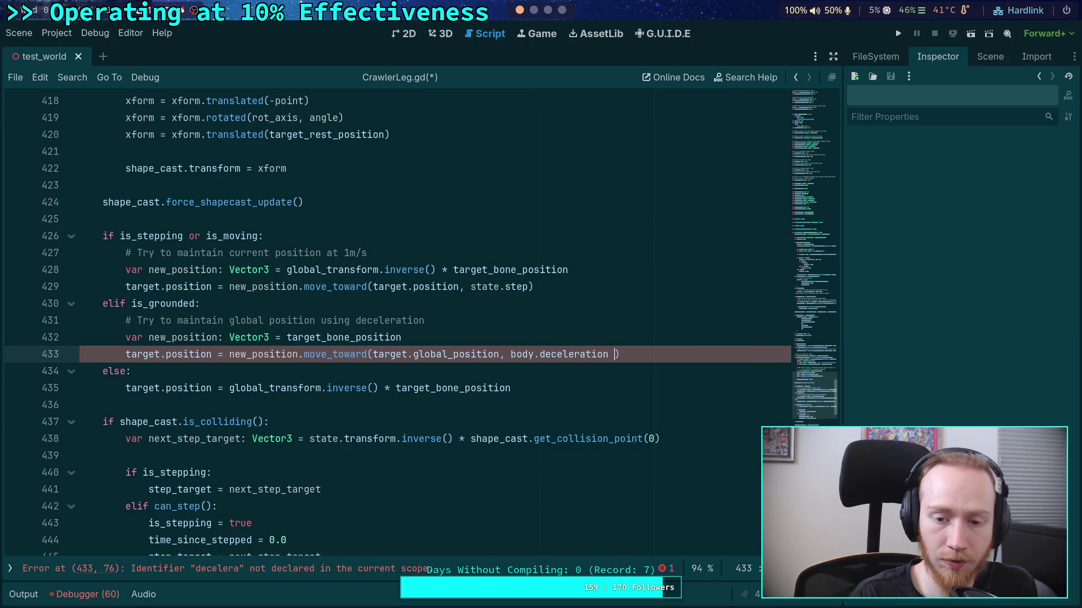
text(te.step)
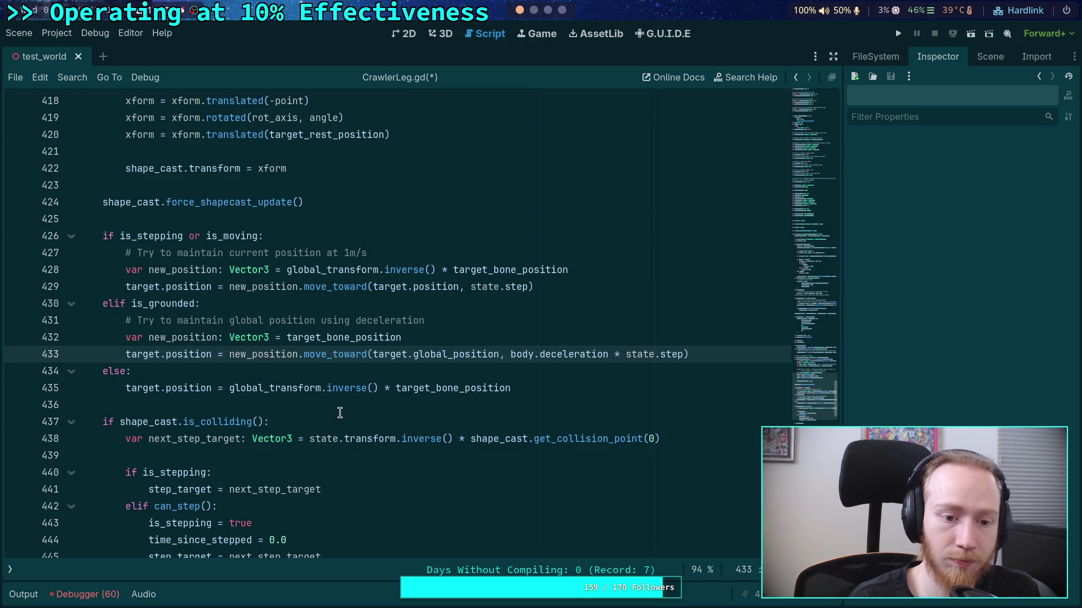
Prefix new_position on line 433 with global_transform.inverse() *
click(228, 354)
key(ctrl+space)
text(global)
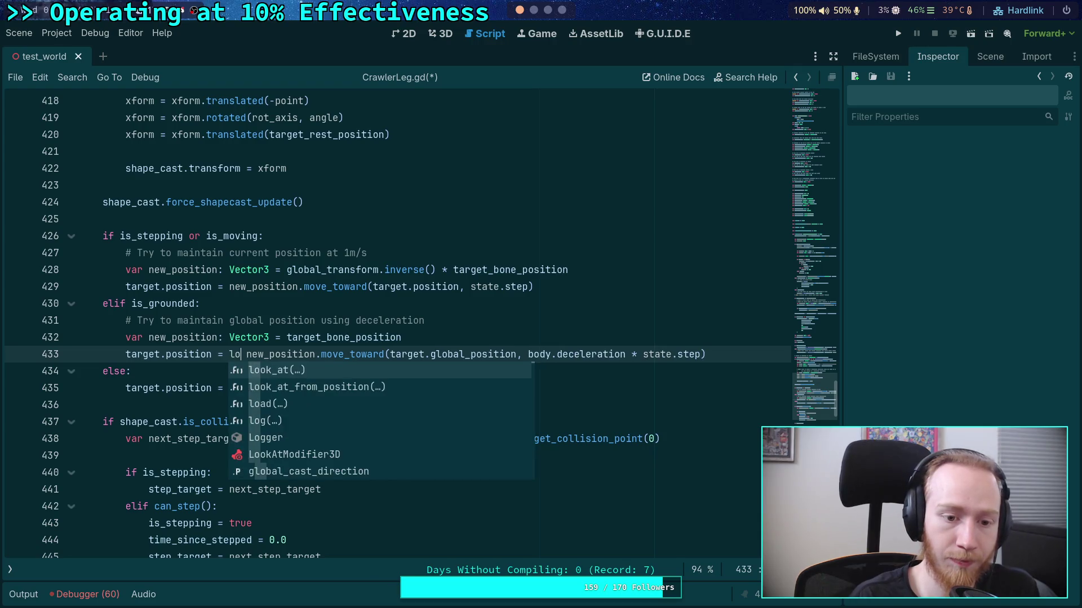
text(_)
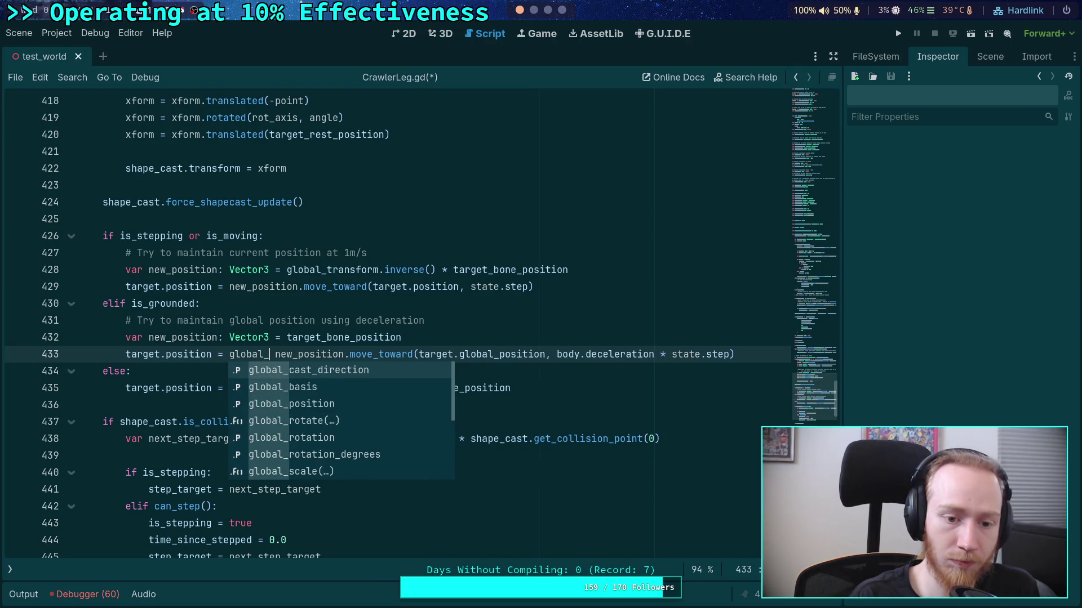
text(tr)
key(Return)
text(.niv)
key(BackSpace)
key(BackSpace)
key(BackSpace)
text(inv)
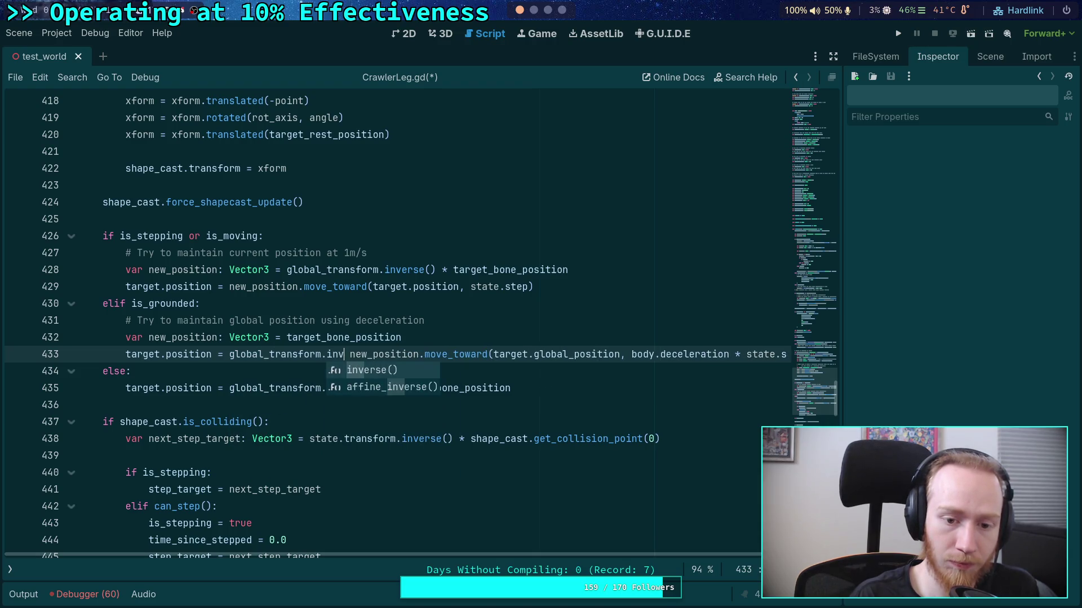
key(Return)
text(*)
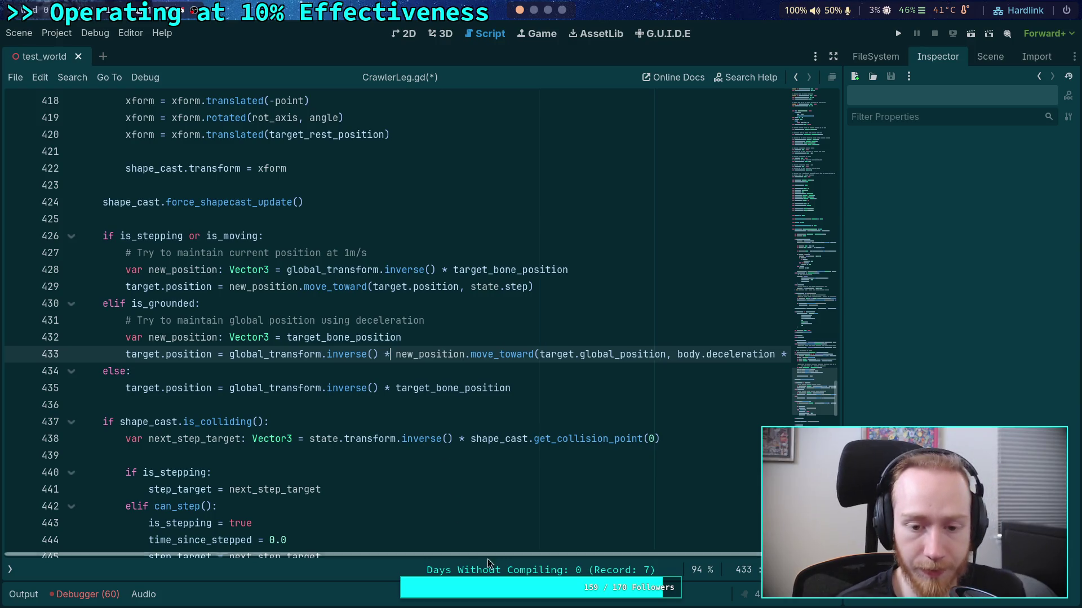
mouse_move(532, 555)
mouse_down()
mouse_move(734, 562)
mouse_move(446, 514)
mouse_up()
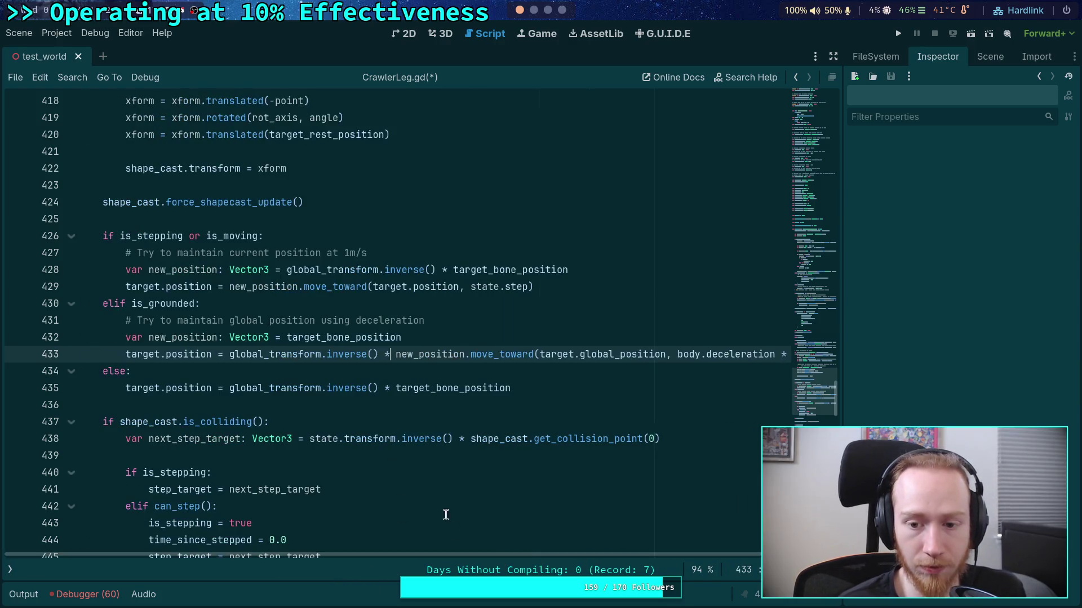
Replace new_position with target_bone_position and delete the new_position declaration
double_click(347, 338)
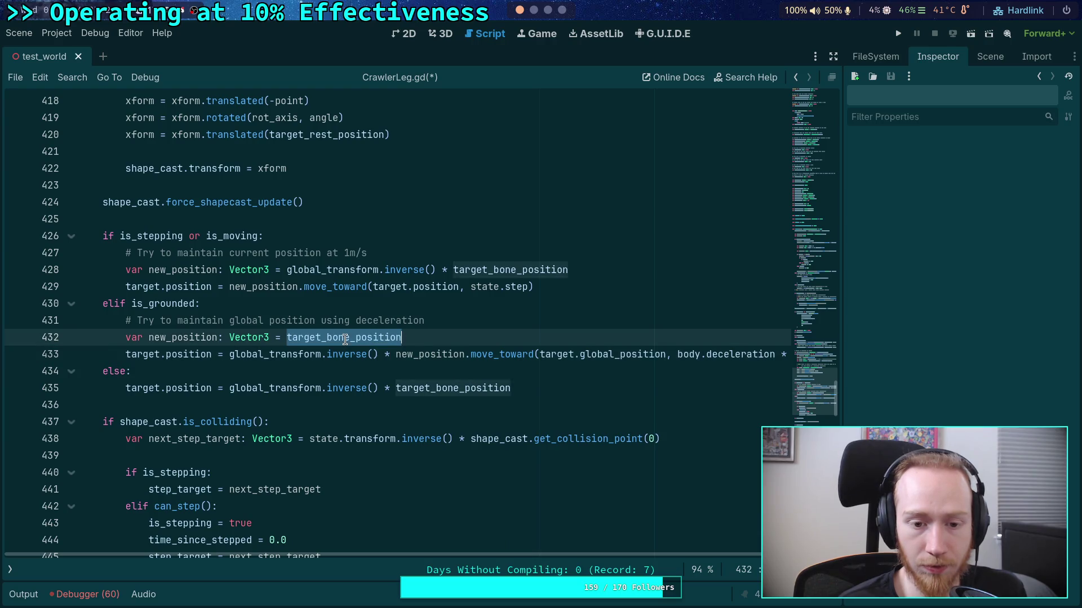
double_click(196, 337)
double_click(364, 338)
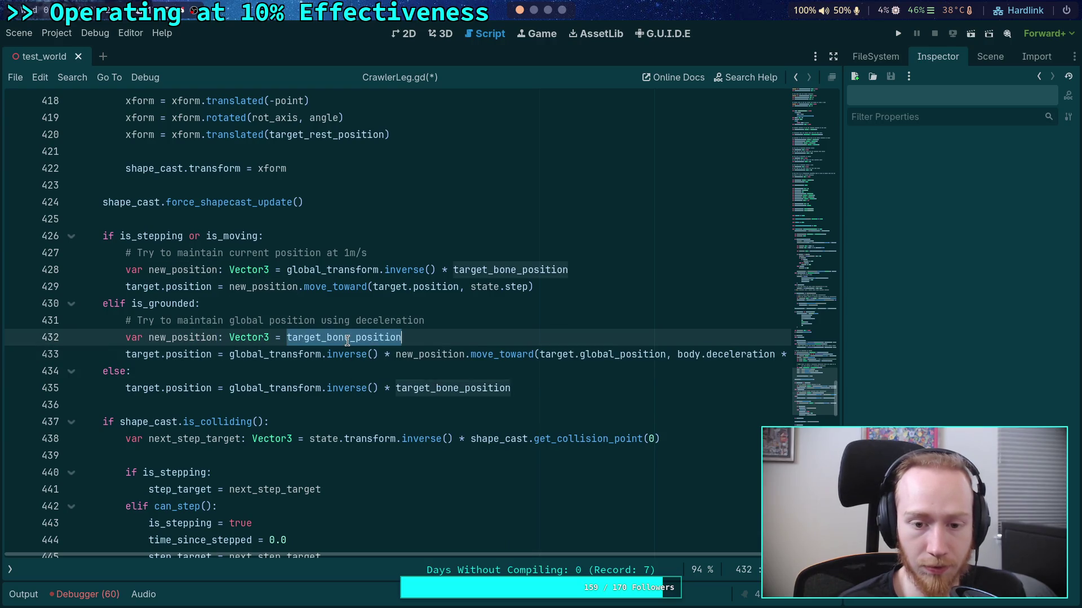
key(ctrl+x)
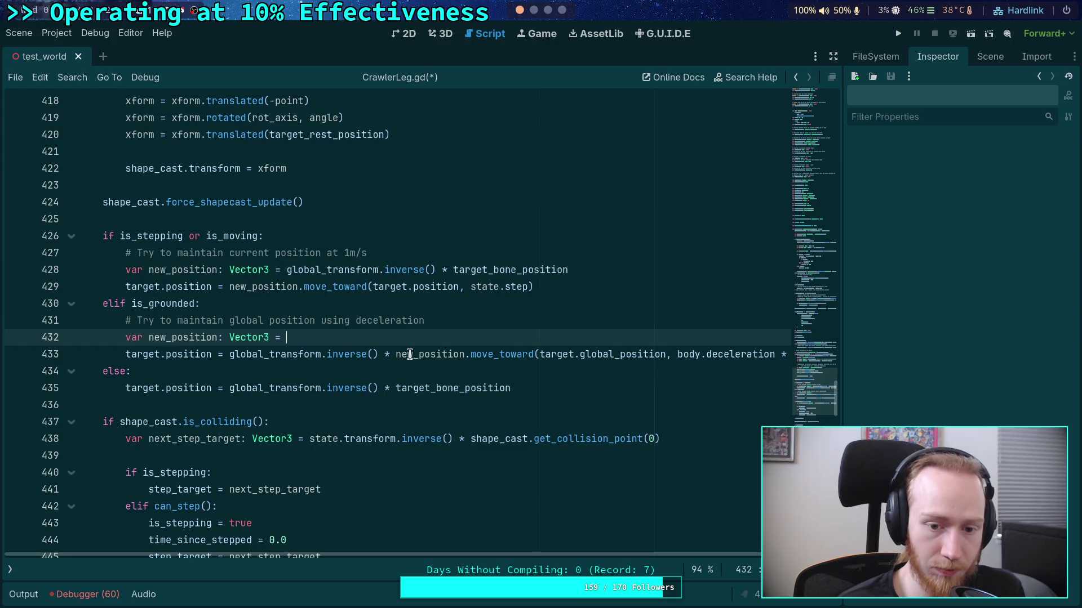
double_click(398, 355)
key(ctrl+v)
click(428, 336)
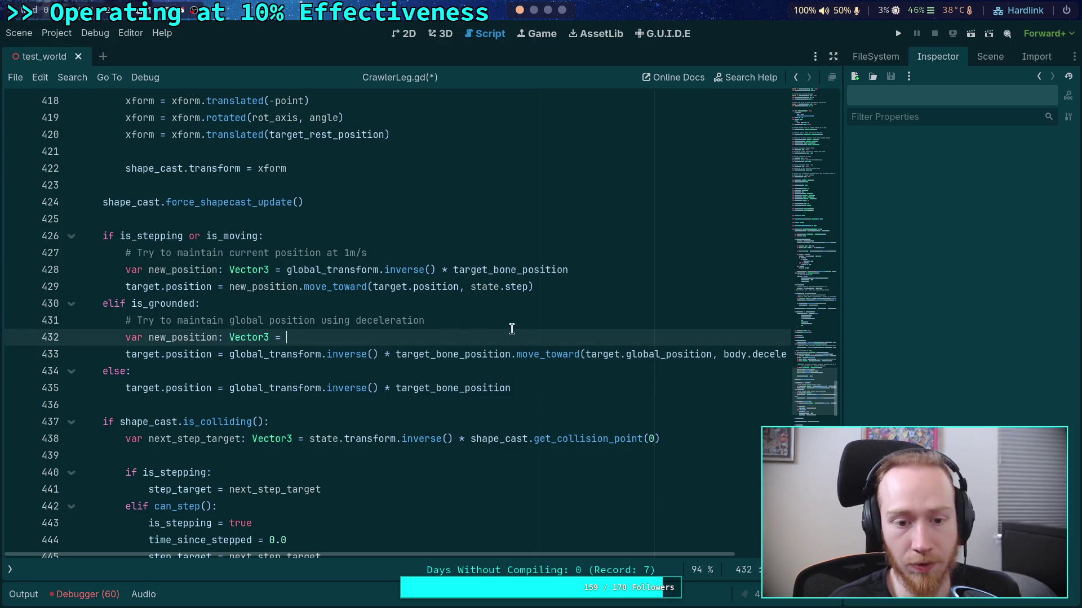
key(shift+Up)
key(BackSpace)
Use target.global_position on lines 432 and 434 and remove both global_transform.inverse() conversions
click(163, 341)
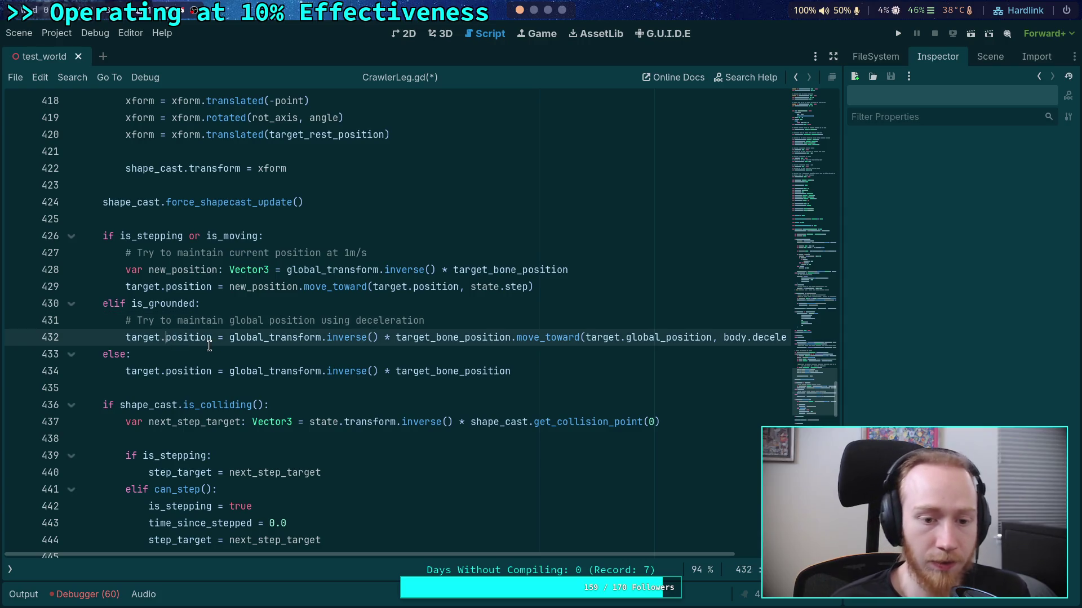
text(global_)
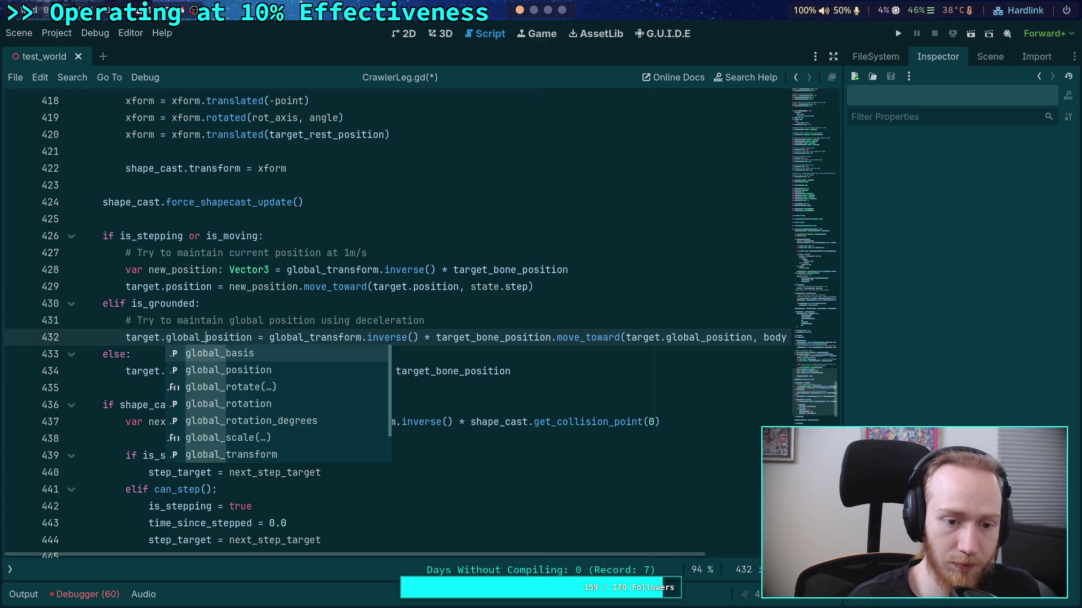
click(306, 275)
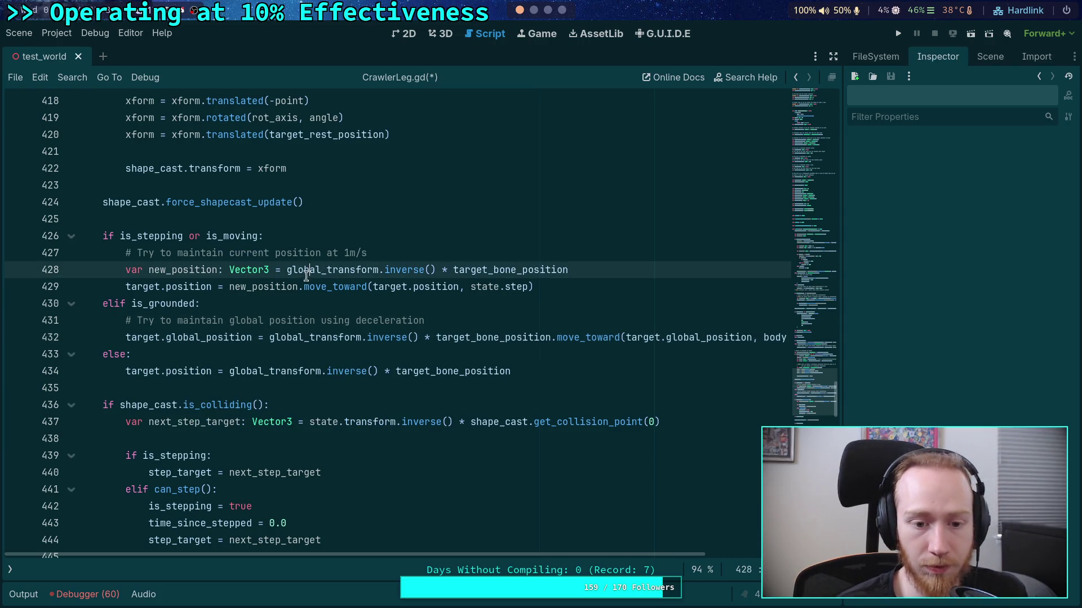
click(165, 373)
text(global_)
text(_)
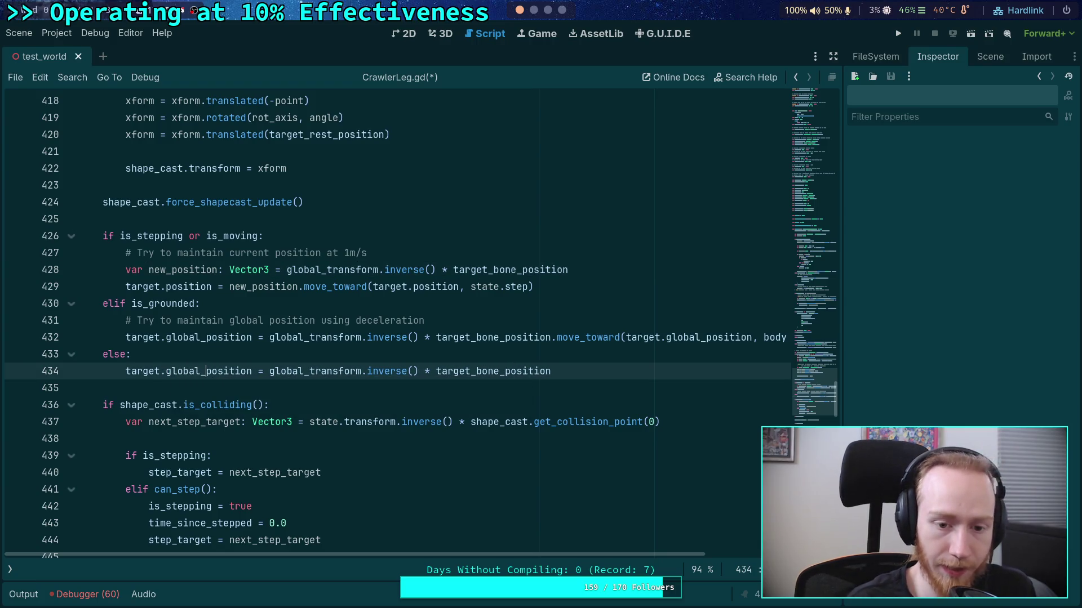
drag(269, 371, 436, 369)
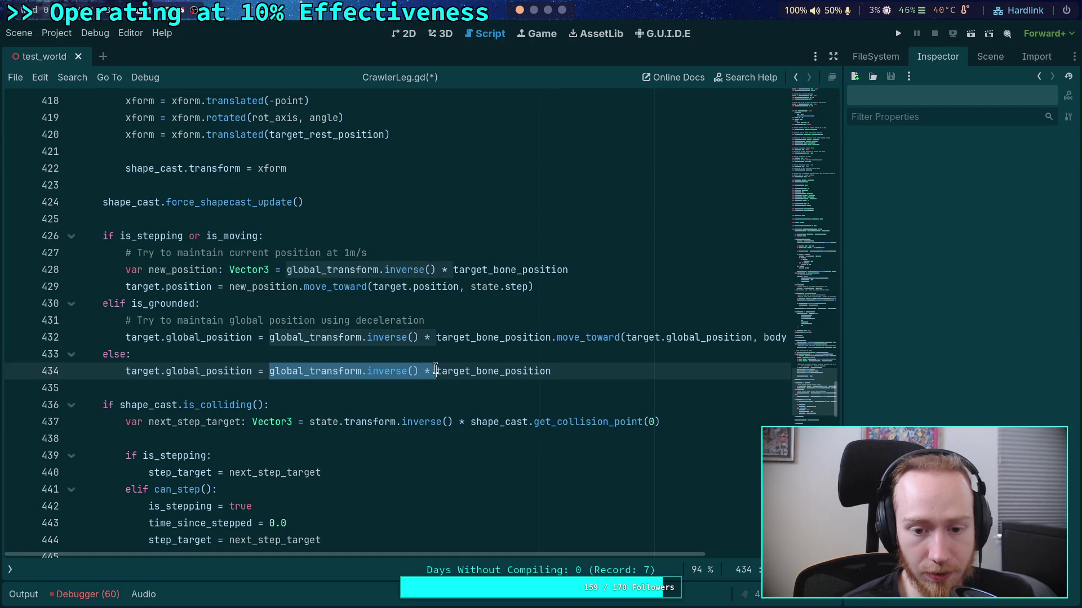
key(BackSpace)
drag(270, 339, 435, 340)
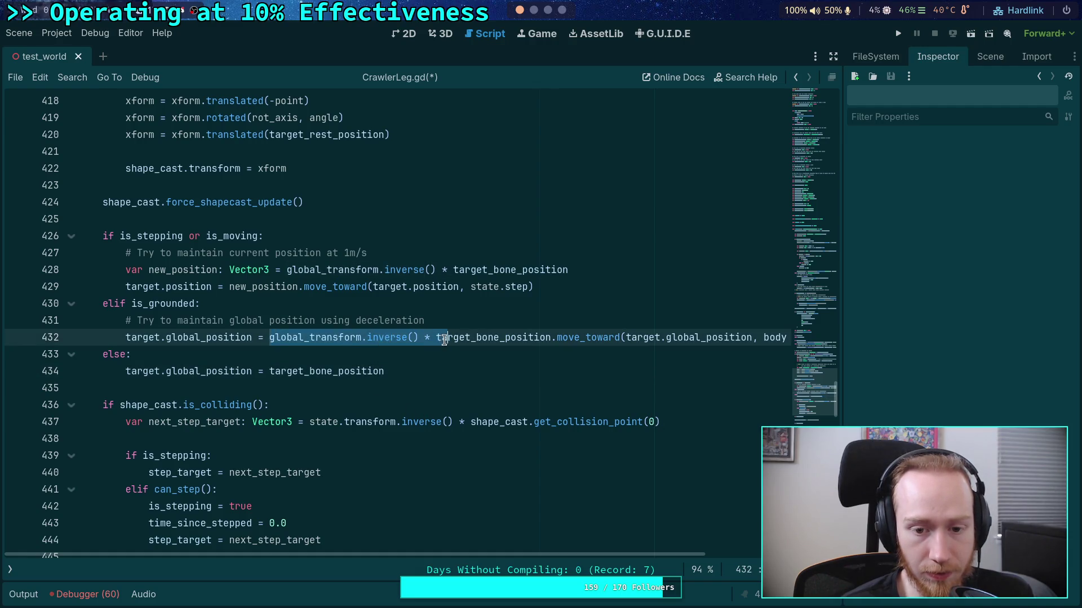
key(BackSpace)
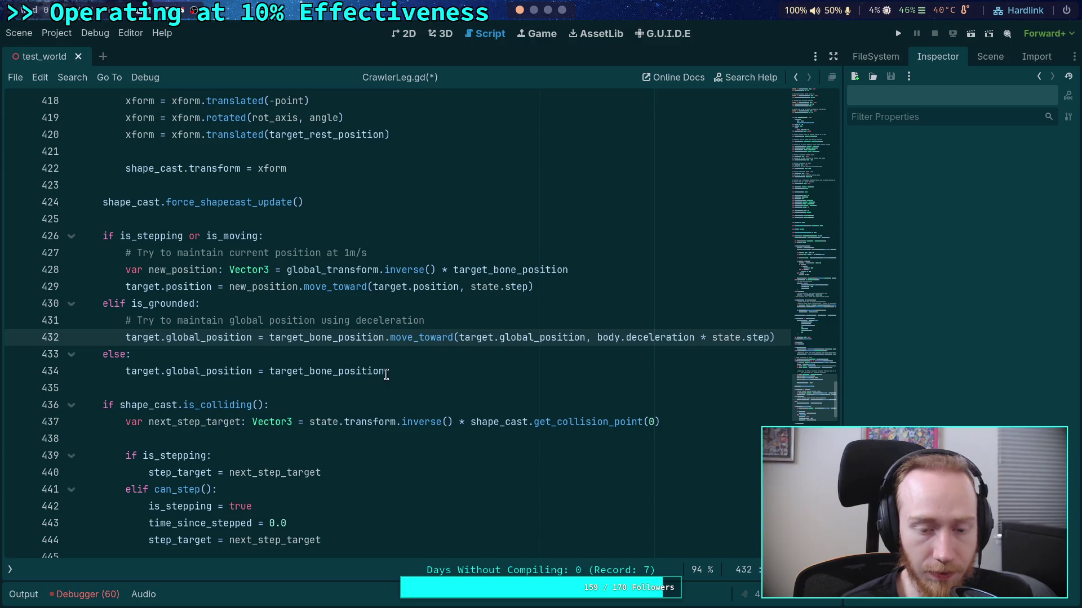
Save CrawlerLeg.gd and run the game with F5
click(443, 374)
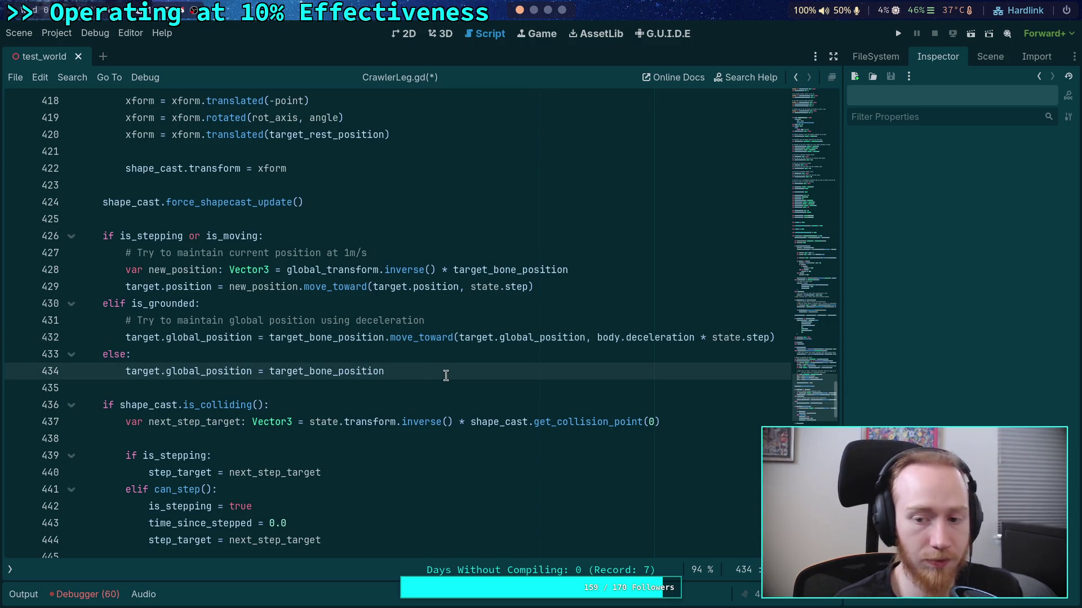
key(ctrl+s)
key(F5)
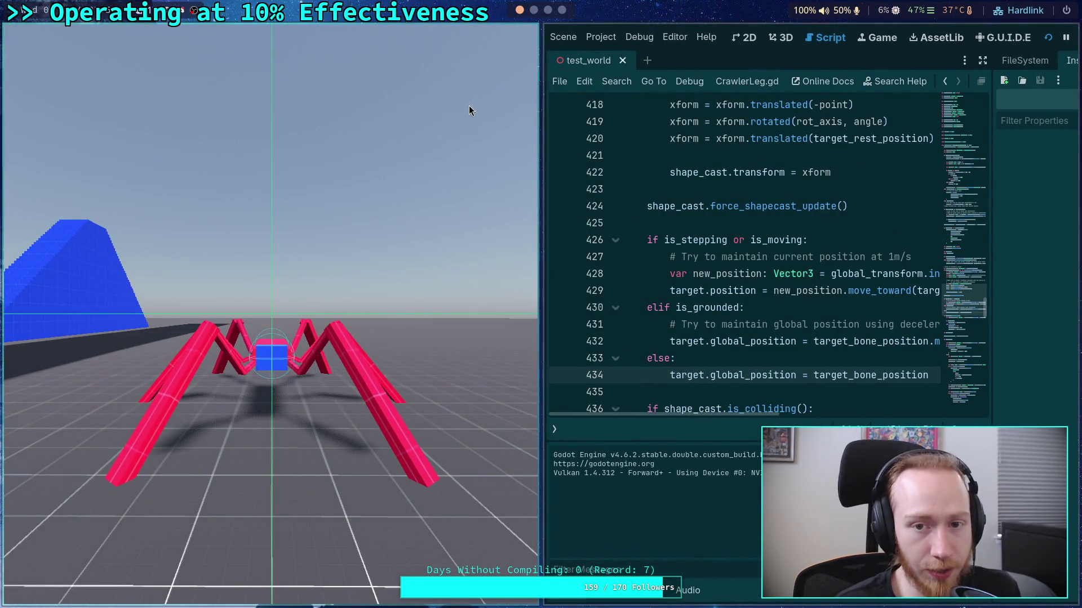
Stop the running game with F8 and hide the Output panel
drag(610, 259, 512, 244)
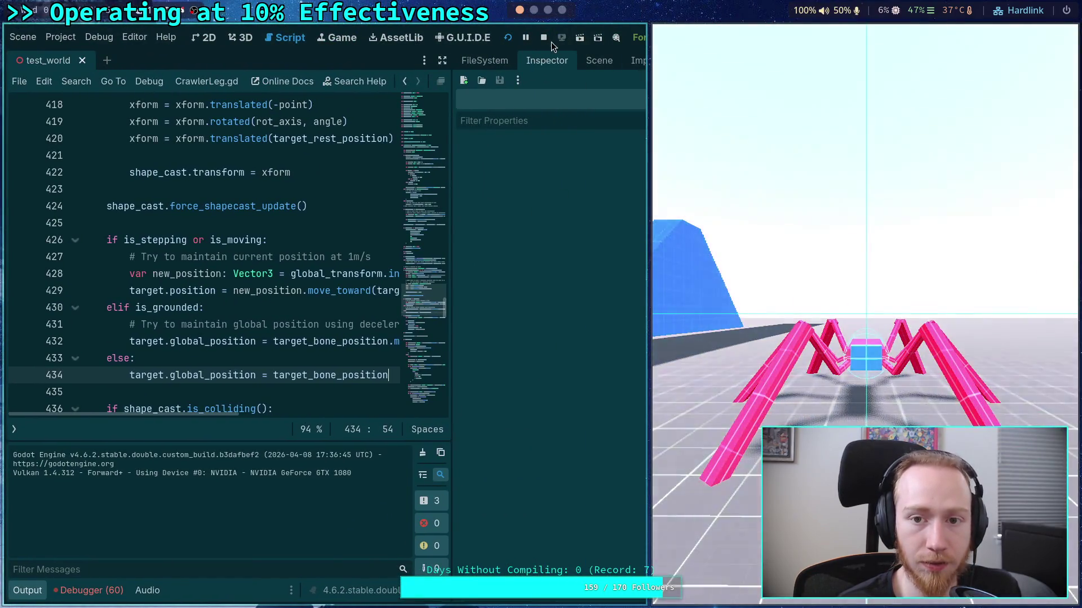
key(F8)
click(10, 598)
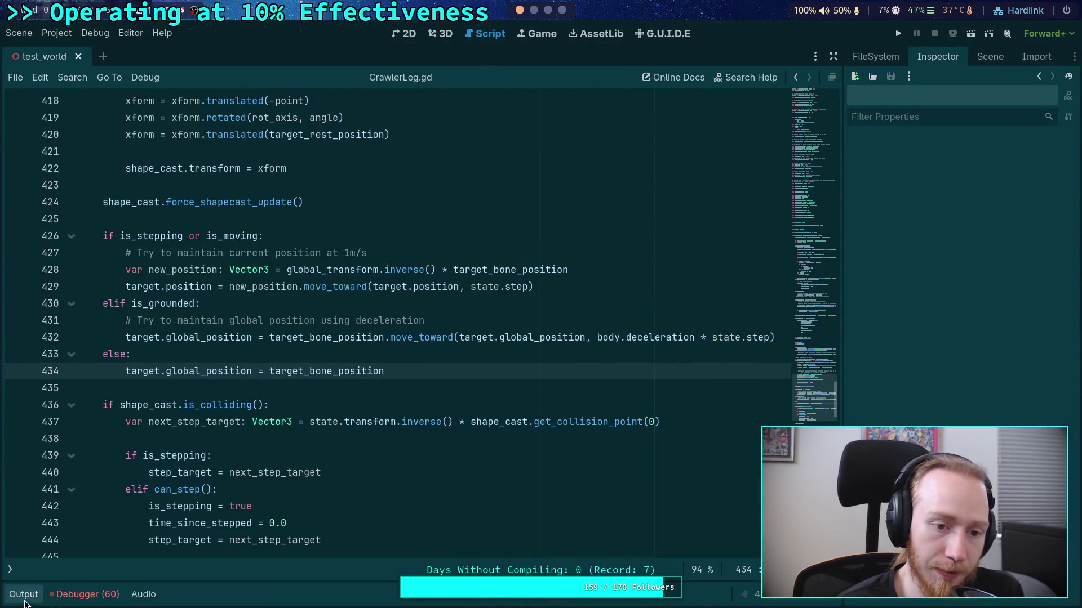
Read the code's hover docs, then add a breakpoint on line 432
scroll(205, 393, up, 2)
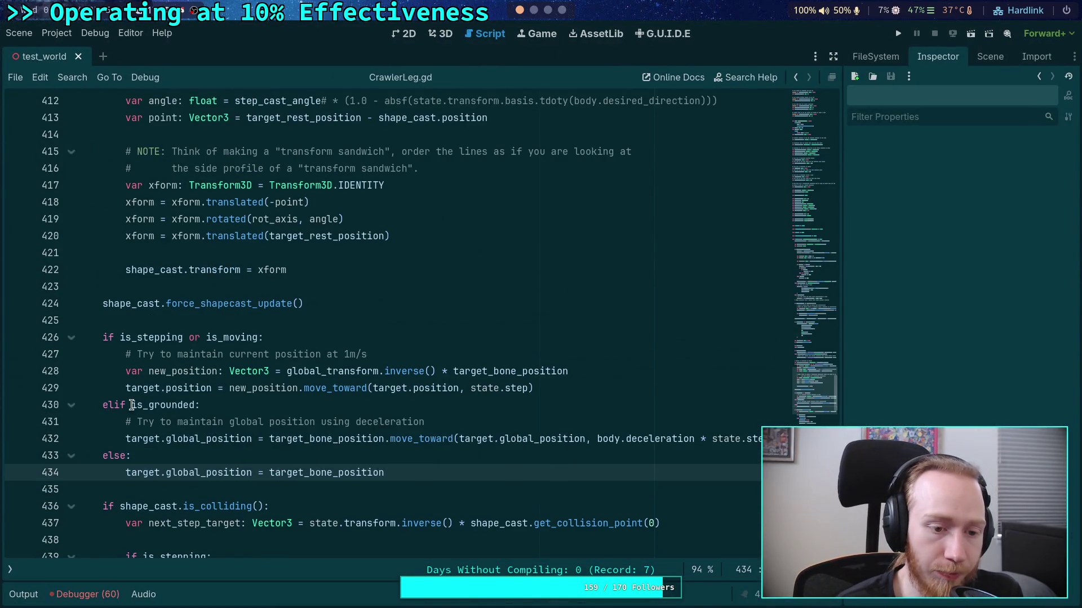
scroll(131, 405, down, 2)
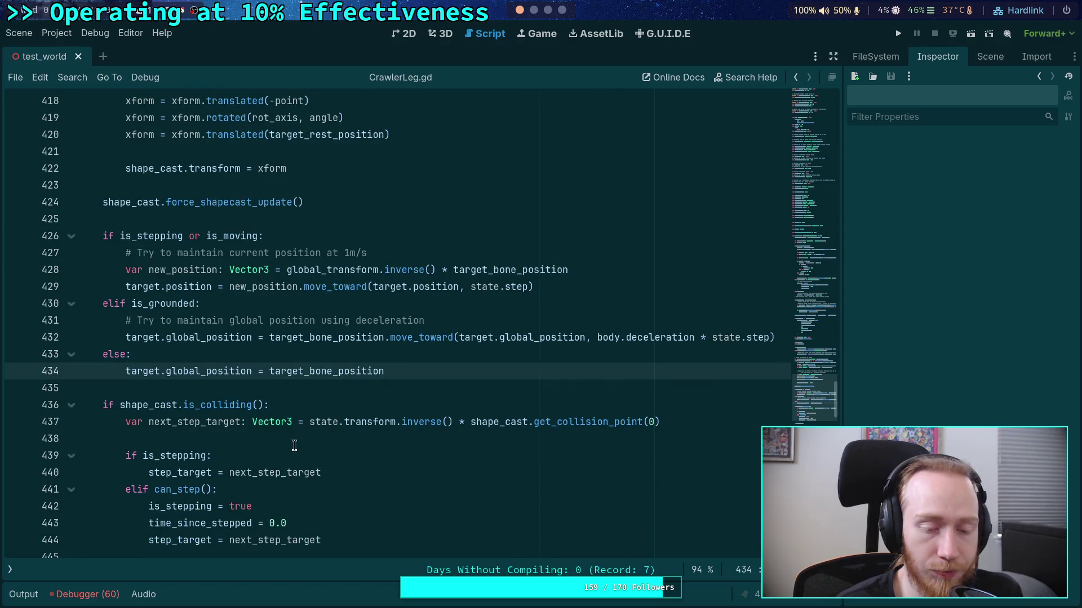
scroll(294, 446, up, 1)
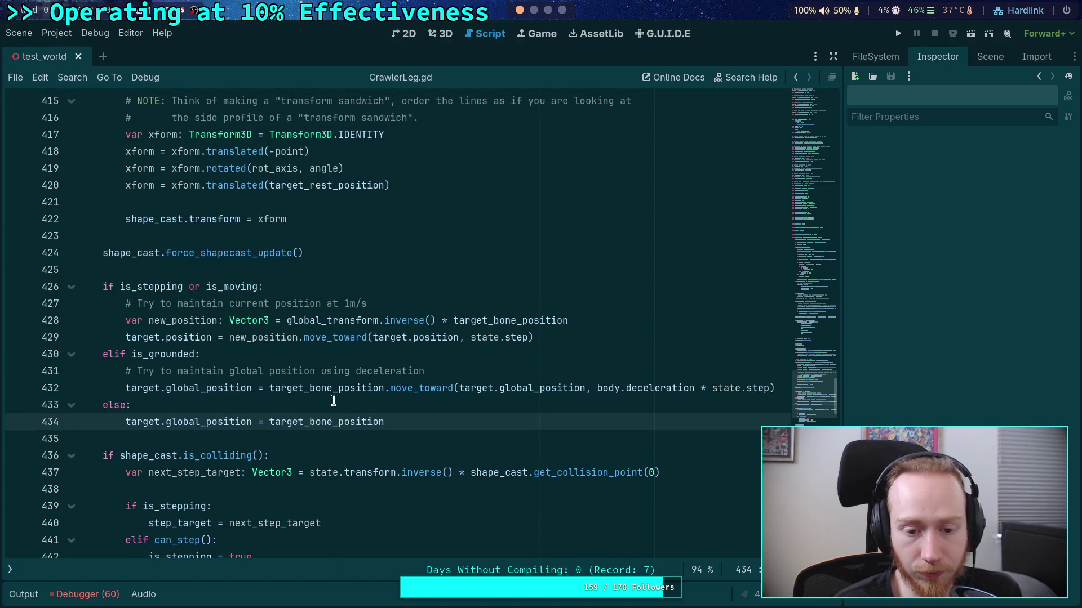
mouse_move(382, 393)
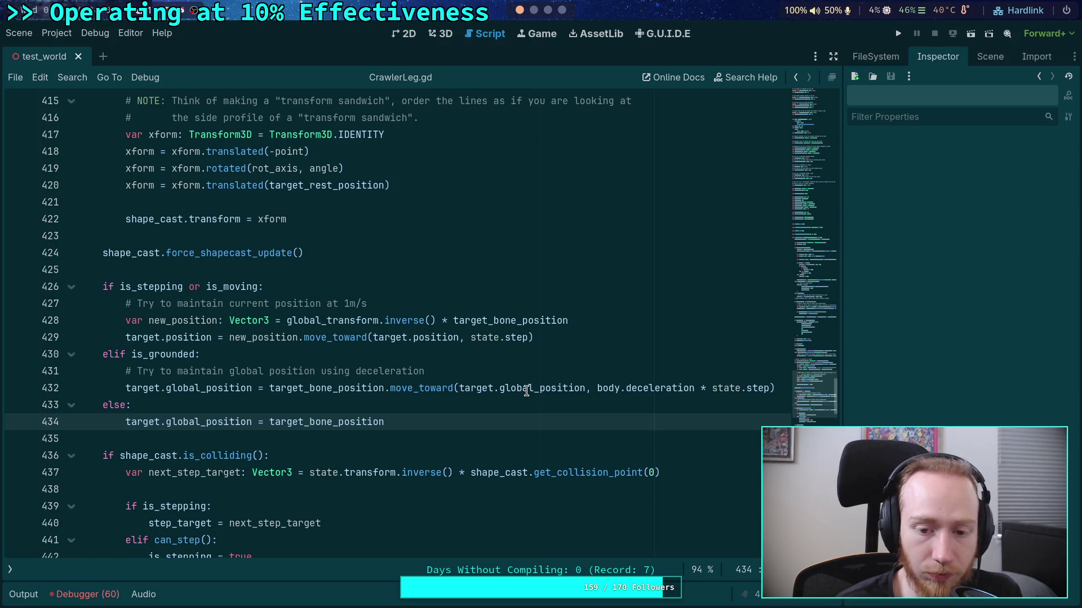
mouse_move(526, 391)
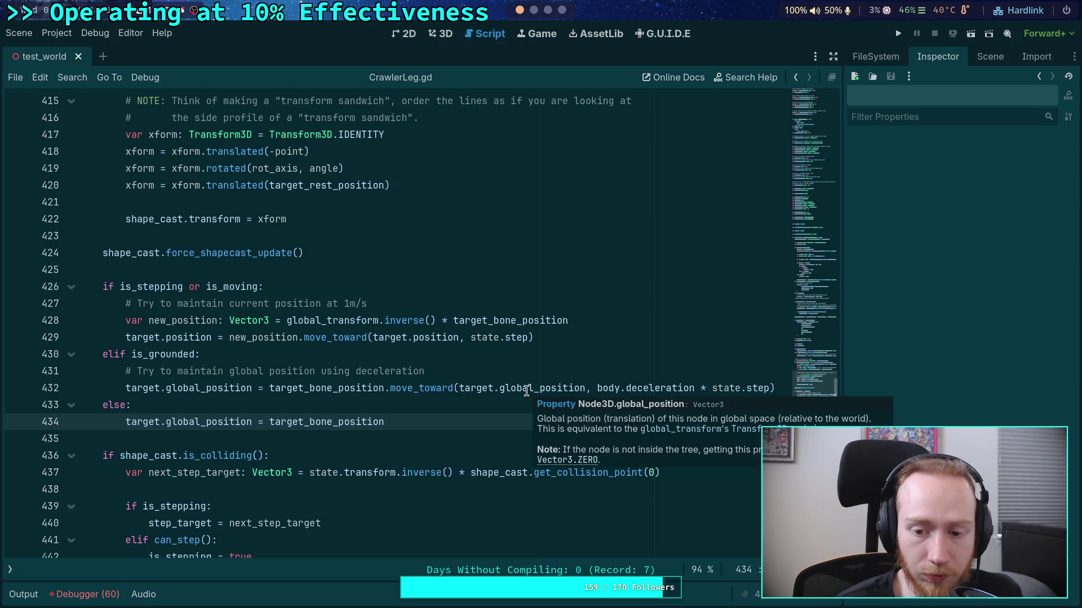
mouse_move(644, 388)
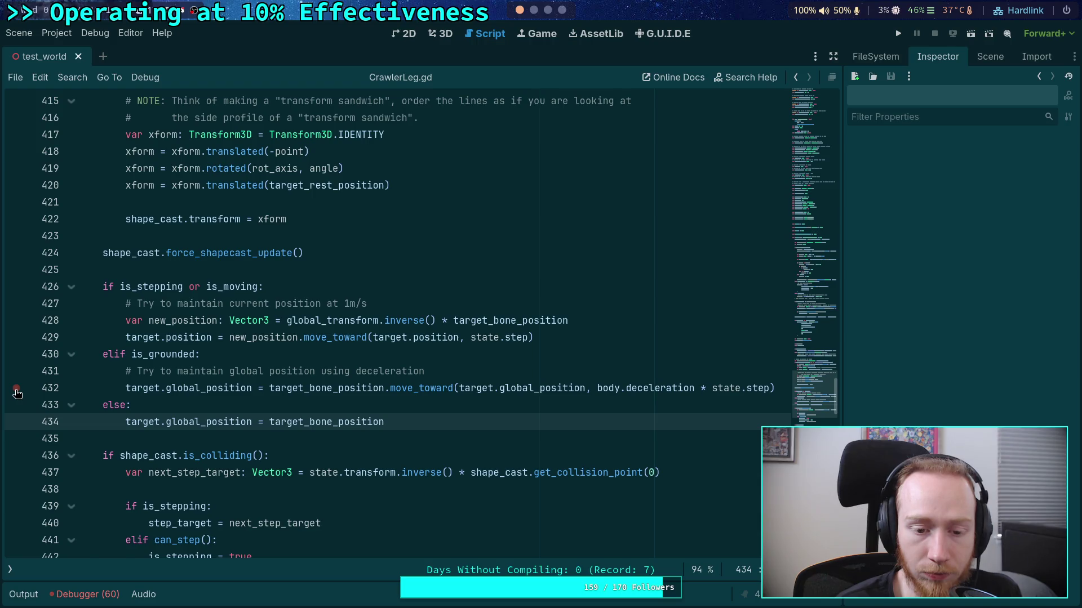
click(17, 390)
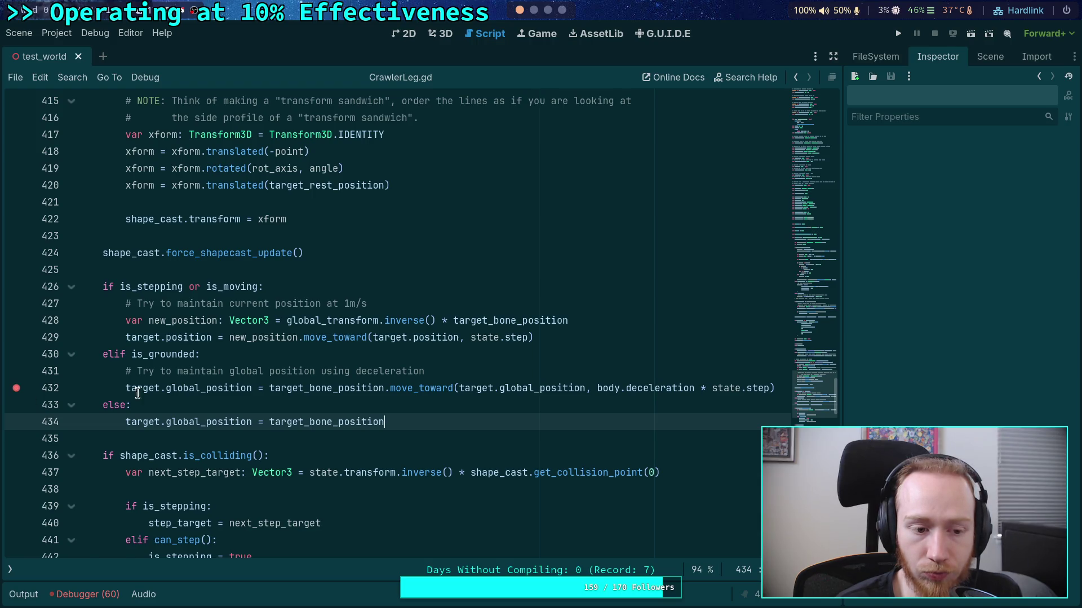
Run the game to the line 432 breakpoint and inspect the leg's target marker
key(F5)
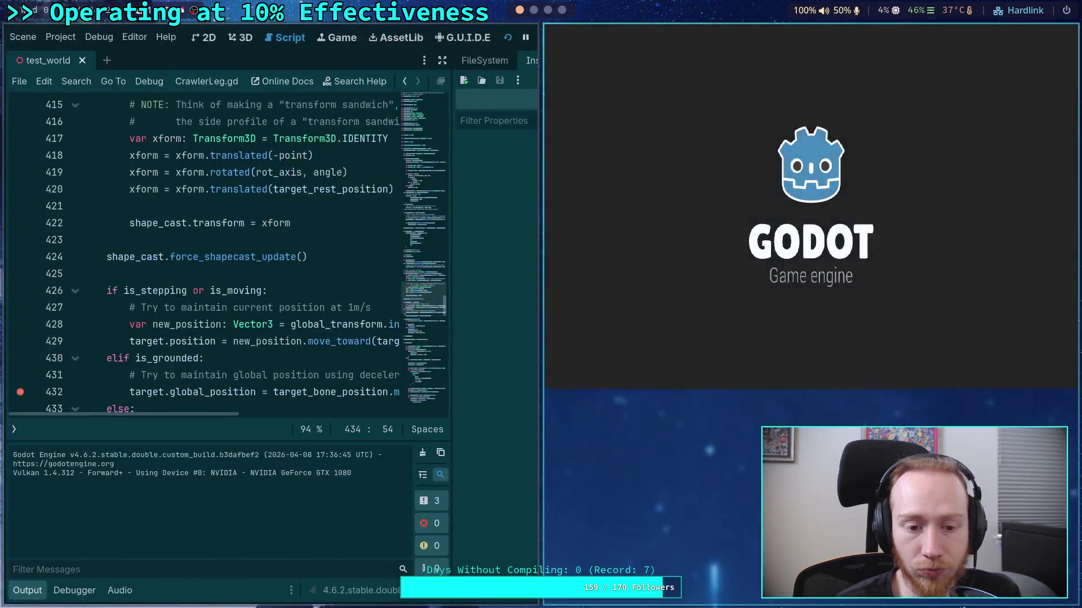
key(super+v)
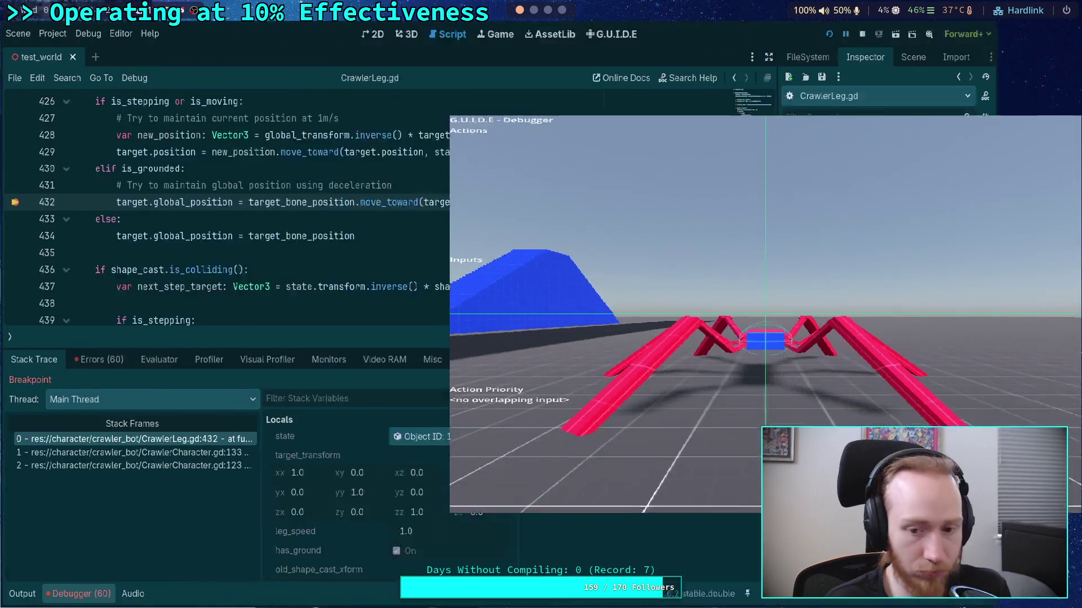
drag(876, 314, 0, 270)
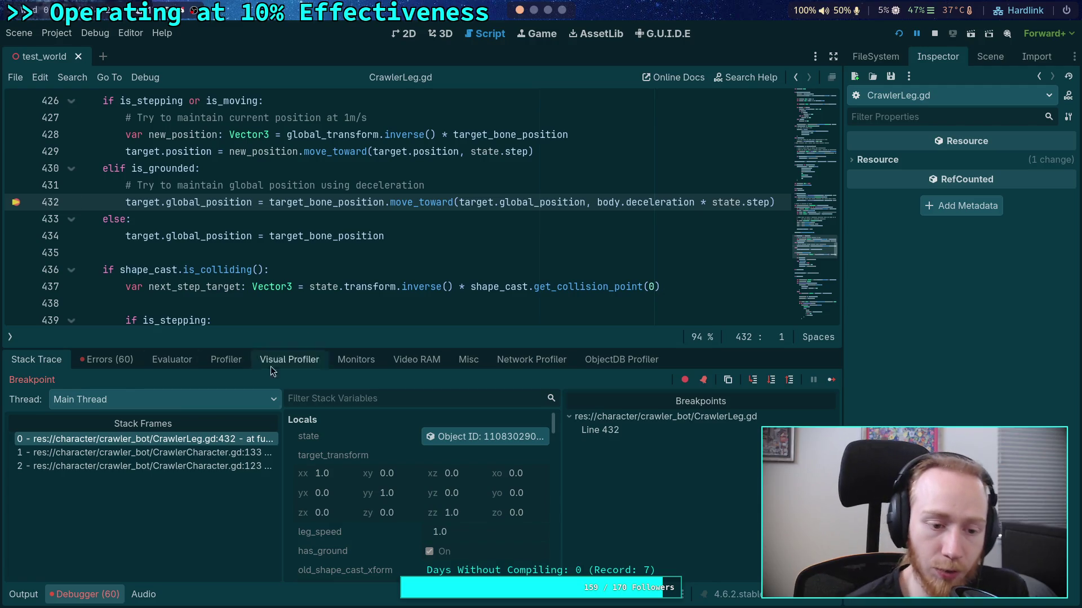
scroll(438, 456, down, 5)
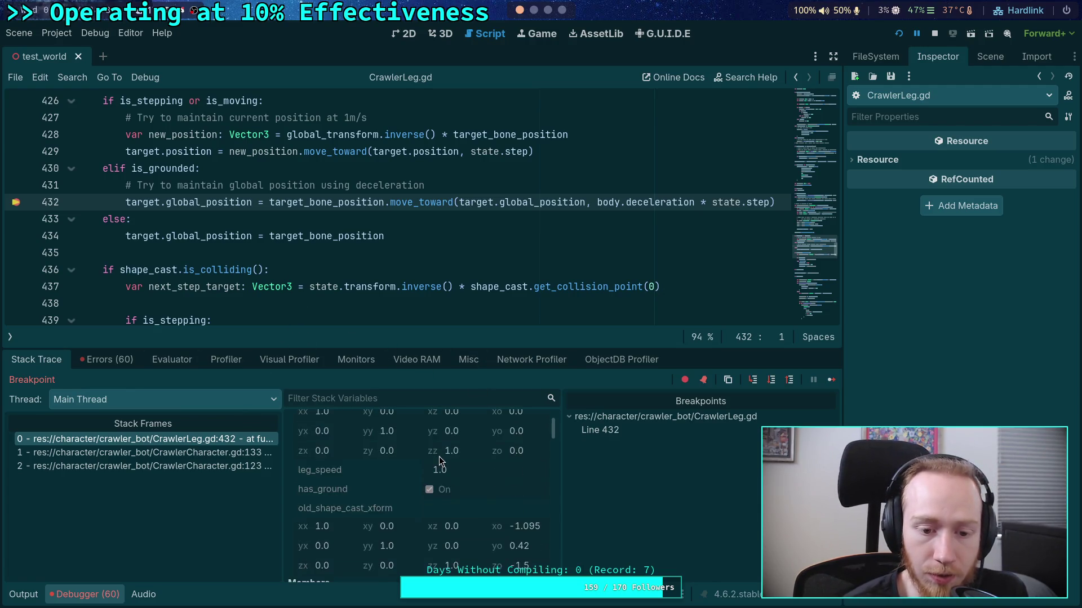
scroll(439, 460, down, 3)
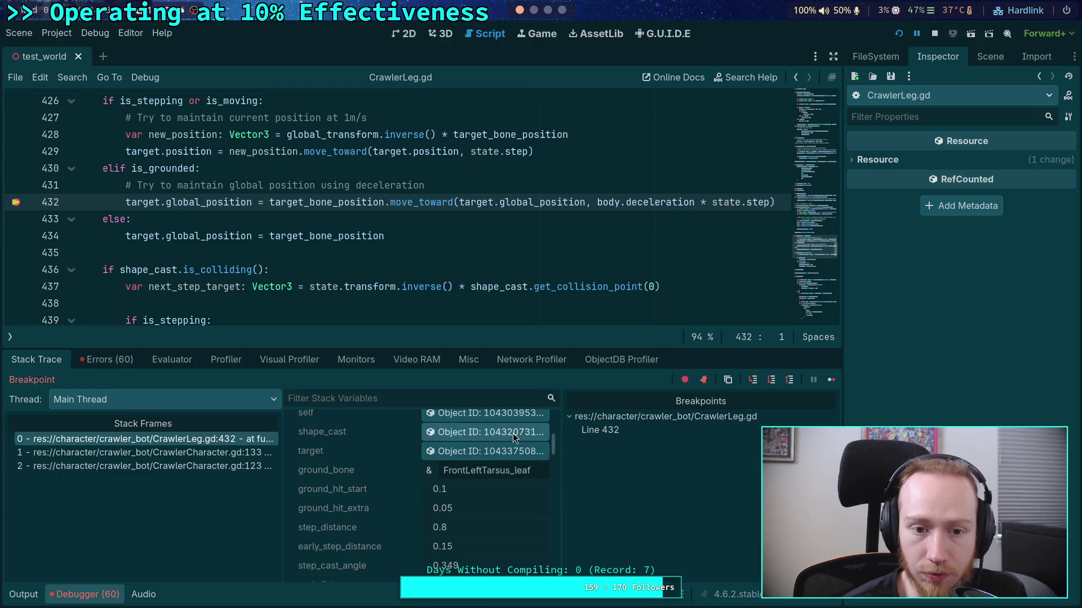
click(498, 472)
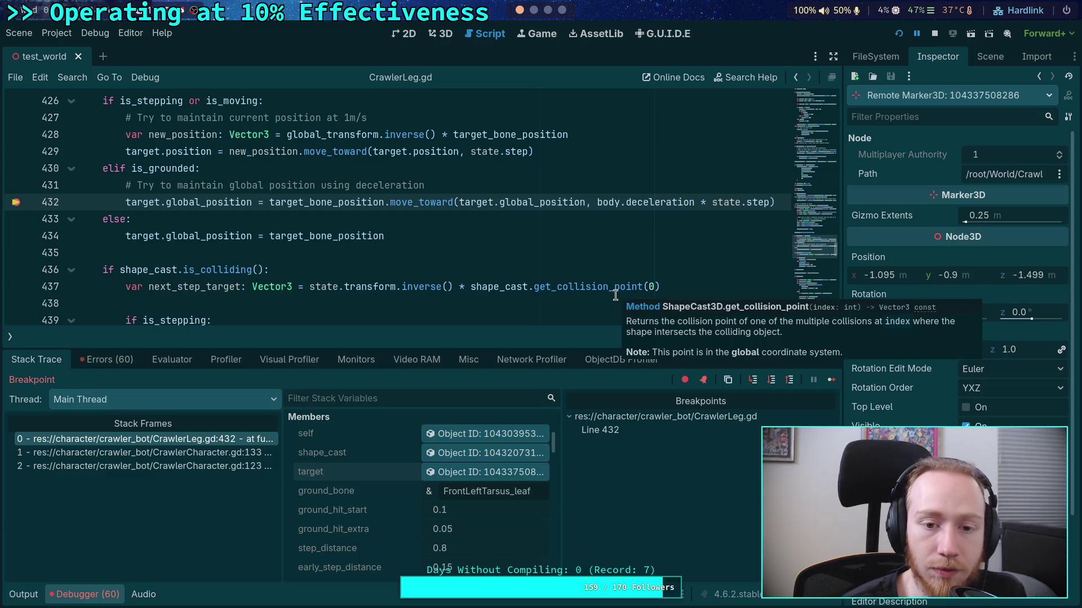
Step forward to line 436, inspect the target marker again, and continue to the breakpoint
click(772, 380)
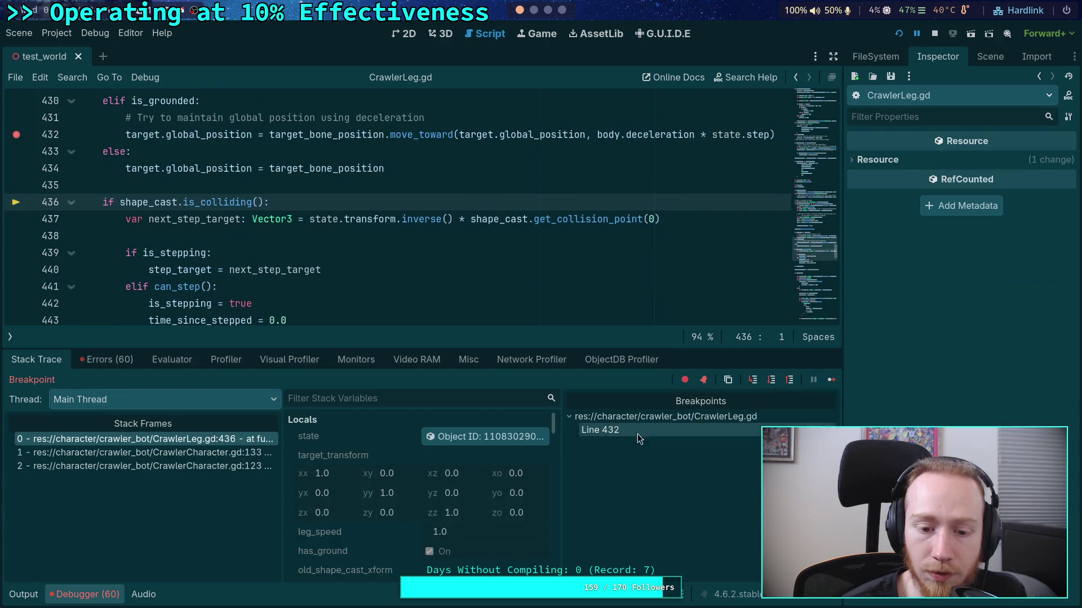
scroll(474, 439, down, 3)
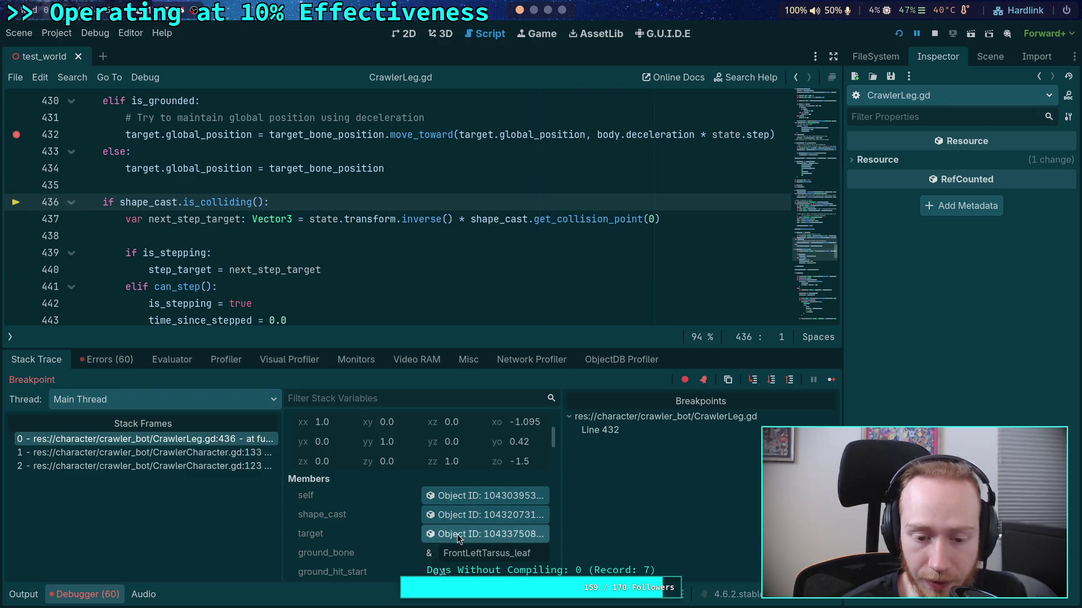
click(485, 534)
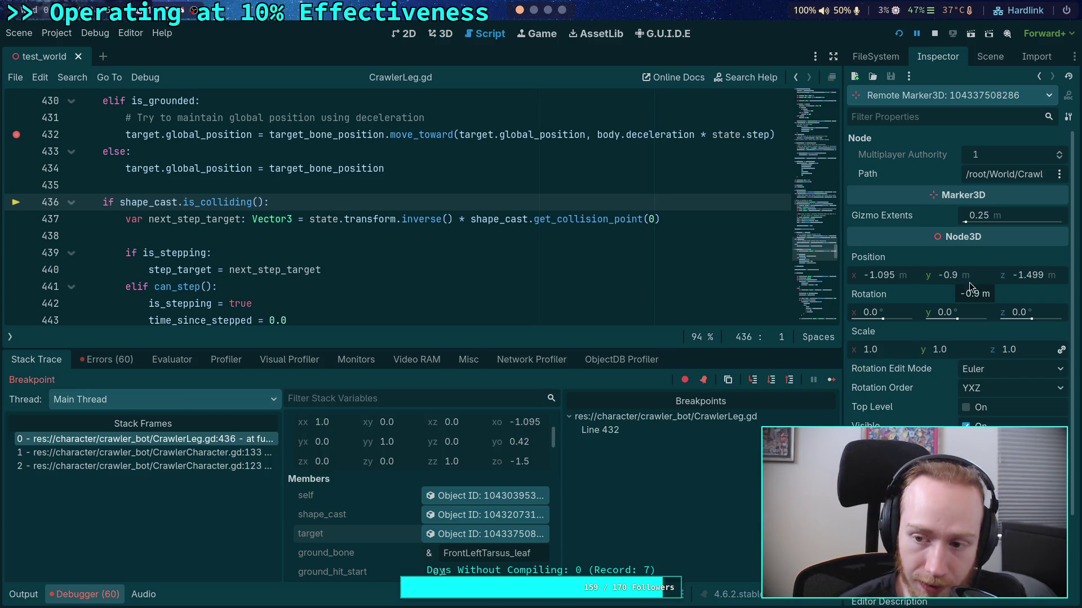
click(832, 379)
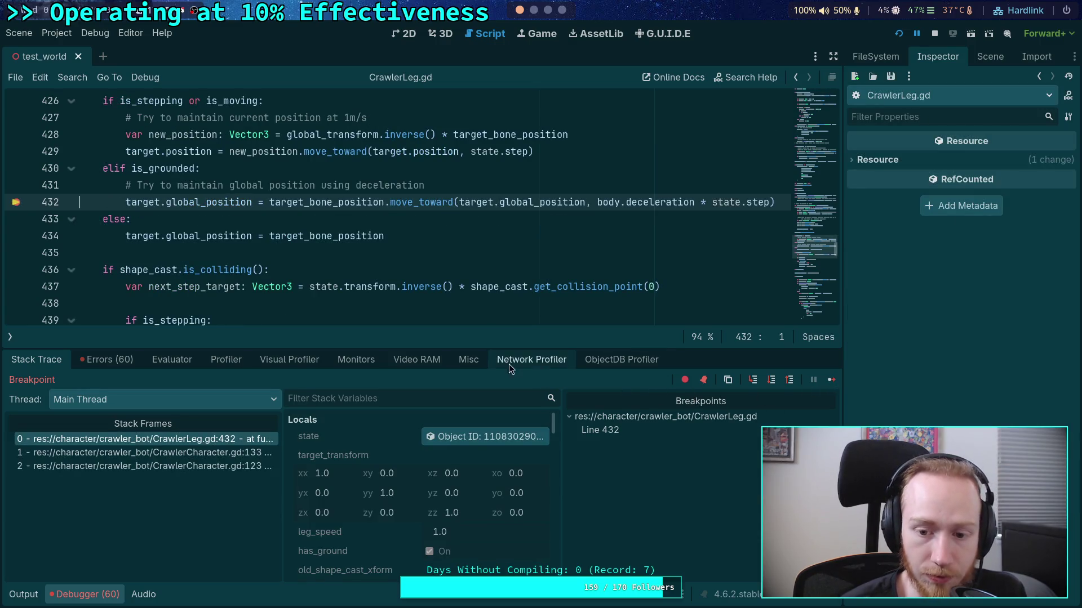
Stop the game and remove the breakpoint on line 432
scroll(445, 472, down, 6)
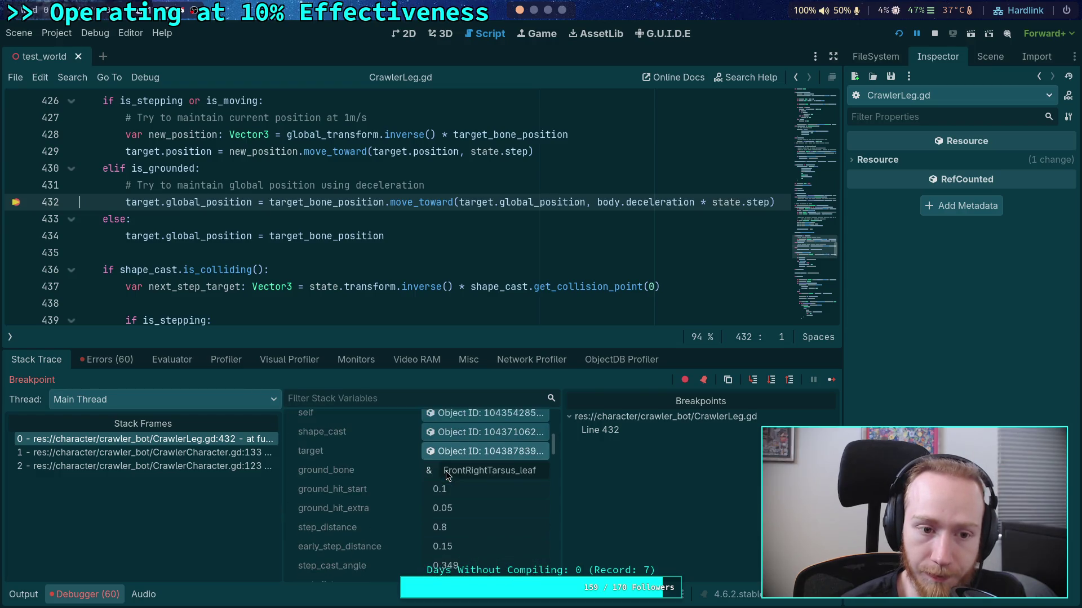
scroll(445, 468, down, 12)
scroll(445, 463, up, 5)
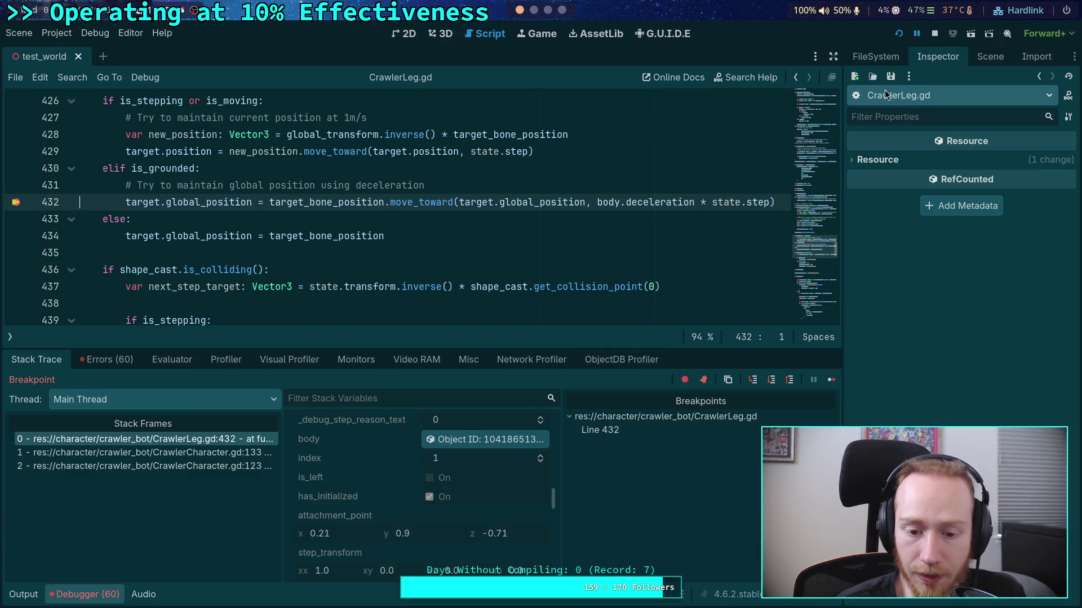
click(934, 33)
click(14, 202)
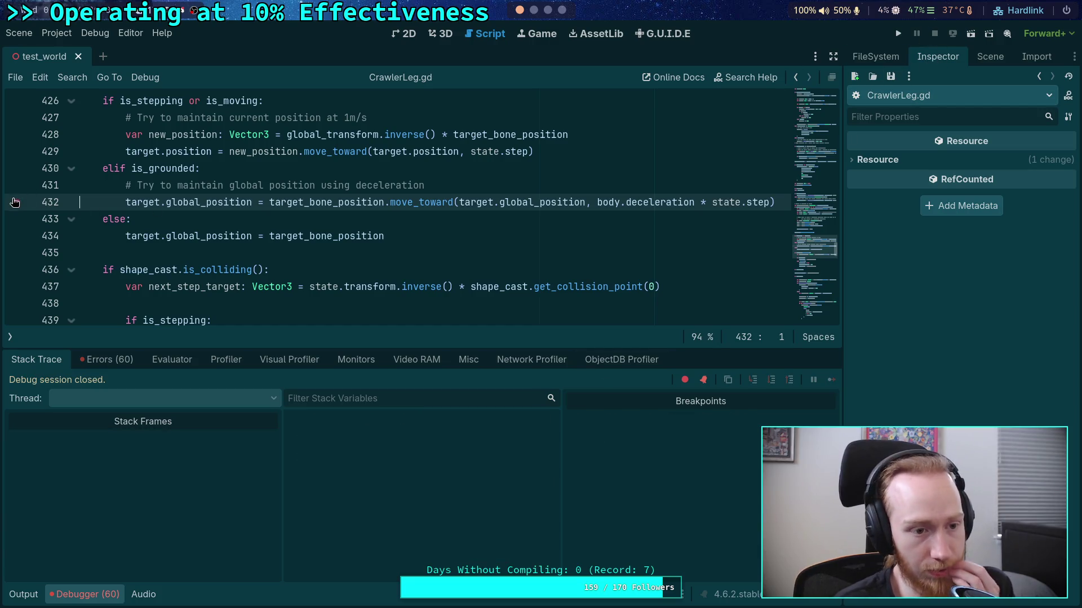
Add 'if index == 0:' with an indented 'breakpoint' above the deceleration line and save
key(End)
key(Return)
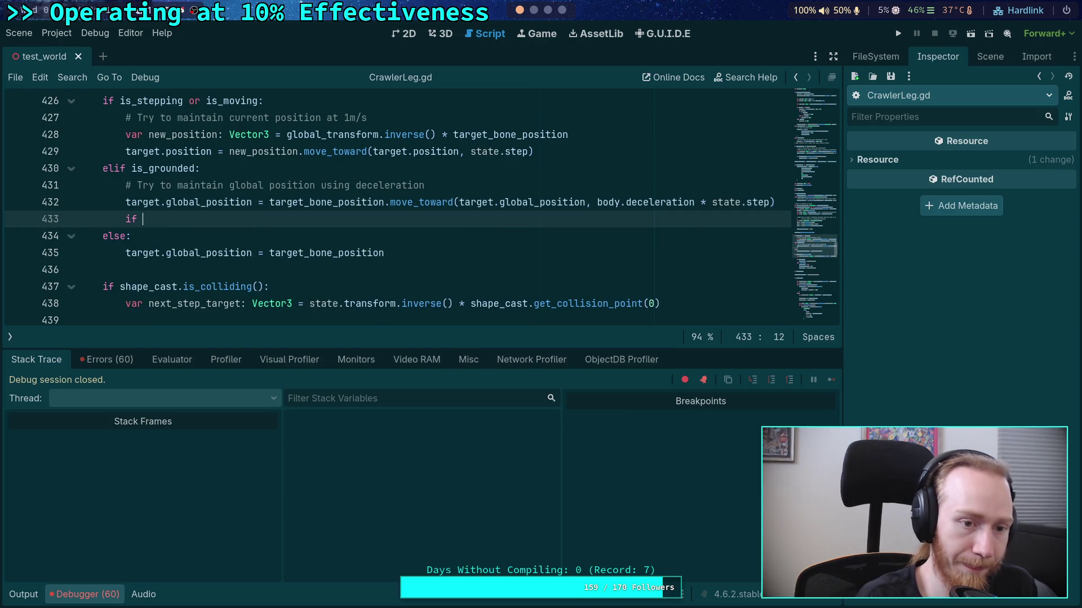
key(alt+Up)
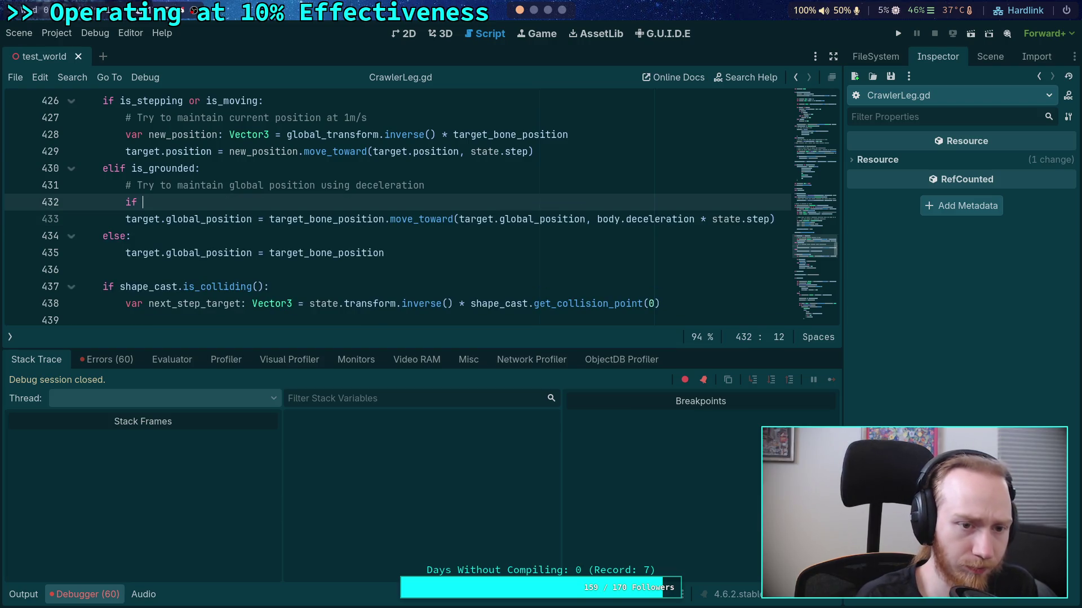
text(index == 0:)
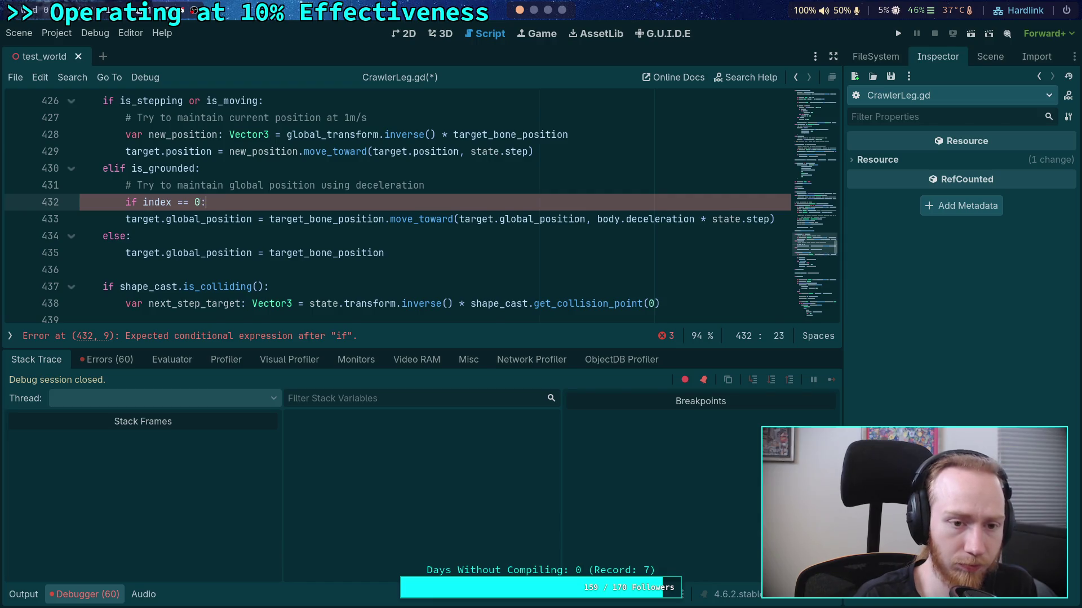
key(Return)
text(breakpoint)
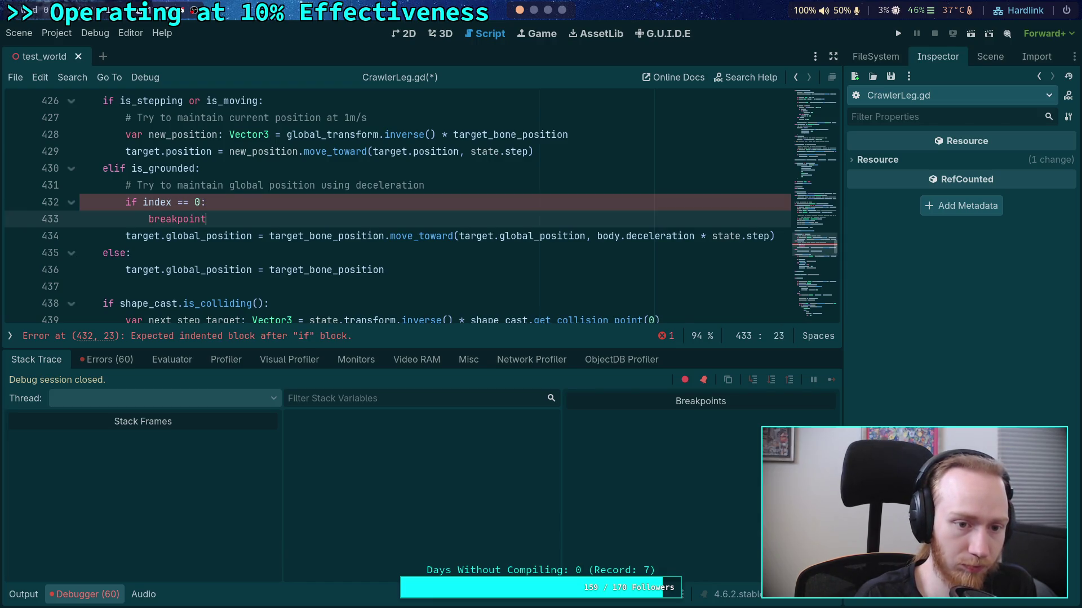
key(ctrl+s)
Run the project to the new breakpoint and inspect the target marker object
click(901, 35)
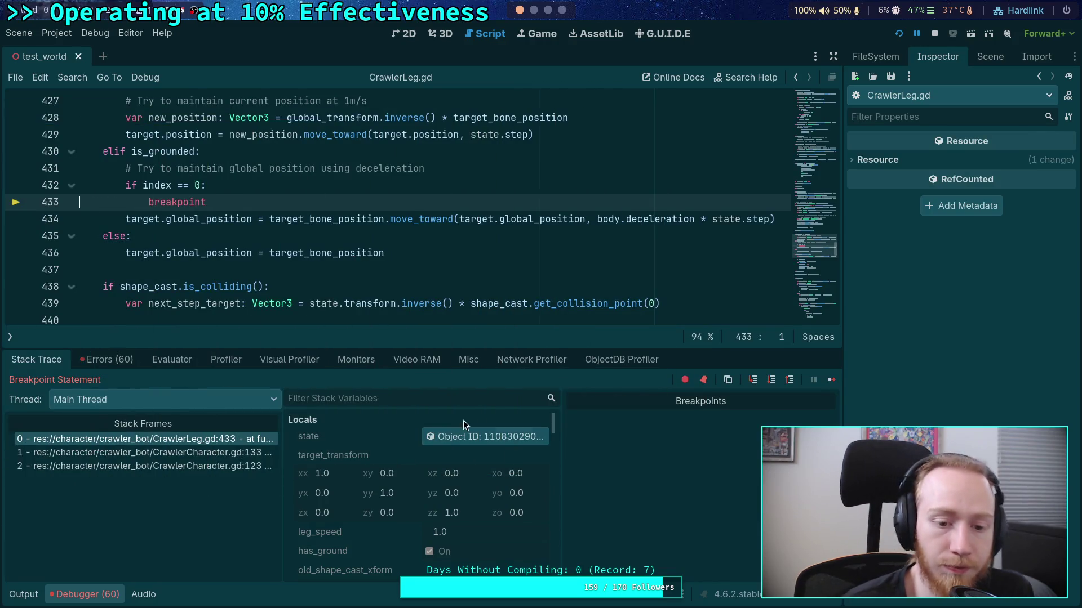
scroll(464, 447, down, 5)
click(459, 498)
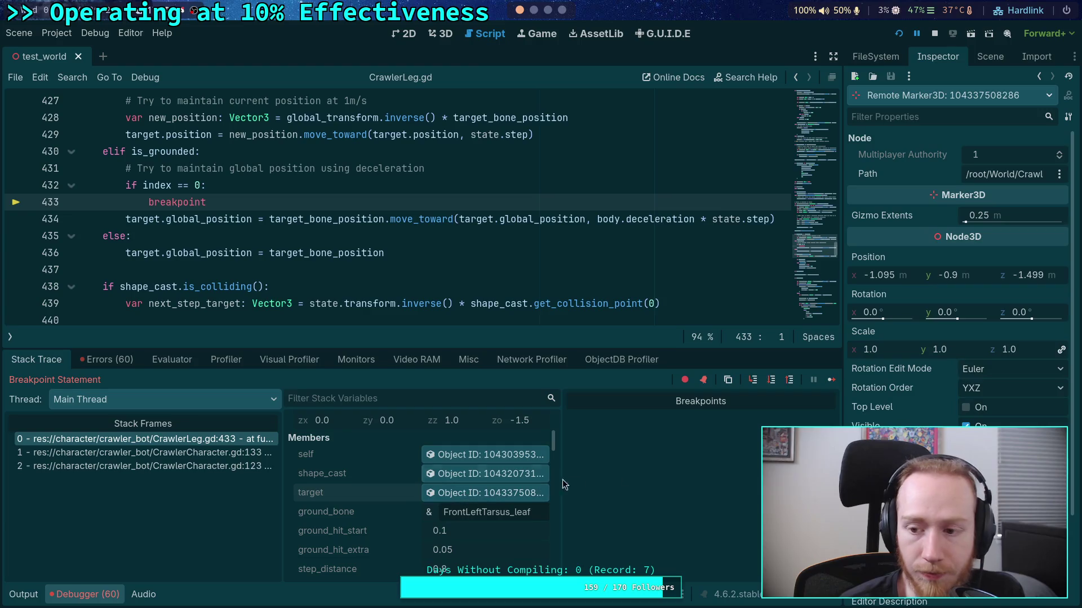
Continue execution and inspect the target Marker3D in the remote inspector again
click(825, 381)
scroll(468, 465, down, 1)
scroll(469, 464, down, 3)
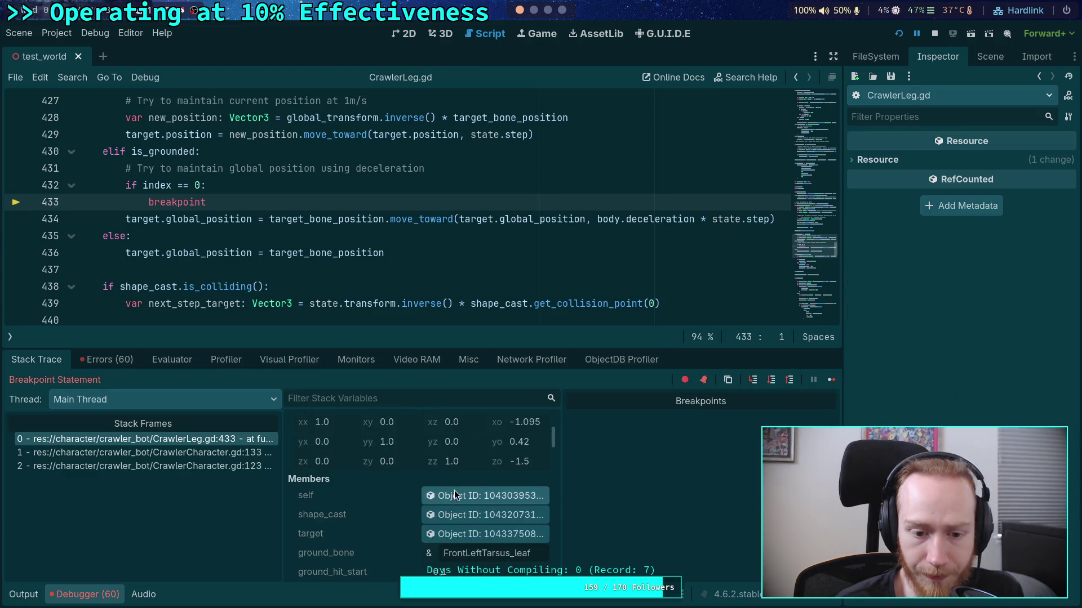
click(462, 534)
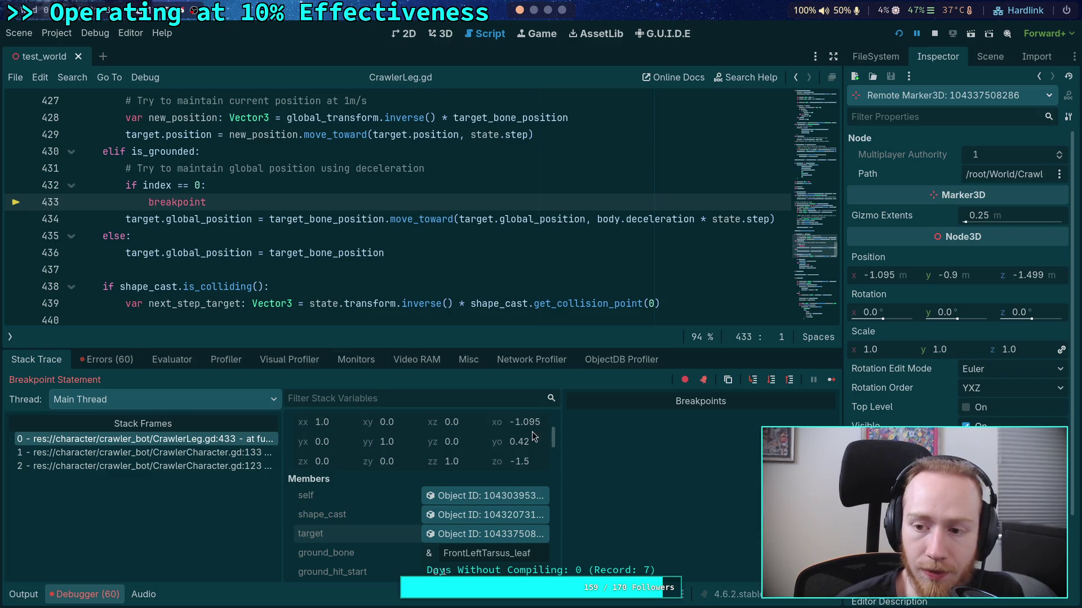
Continue through several more breakpoint hits, then bring the game window to the front
click(828, 382)
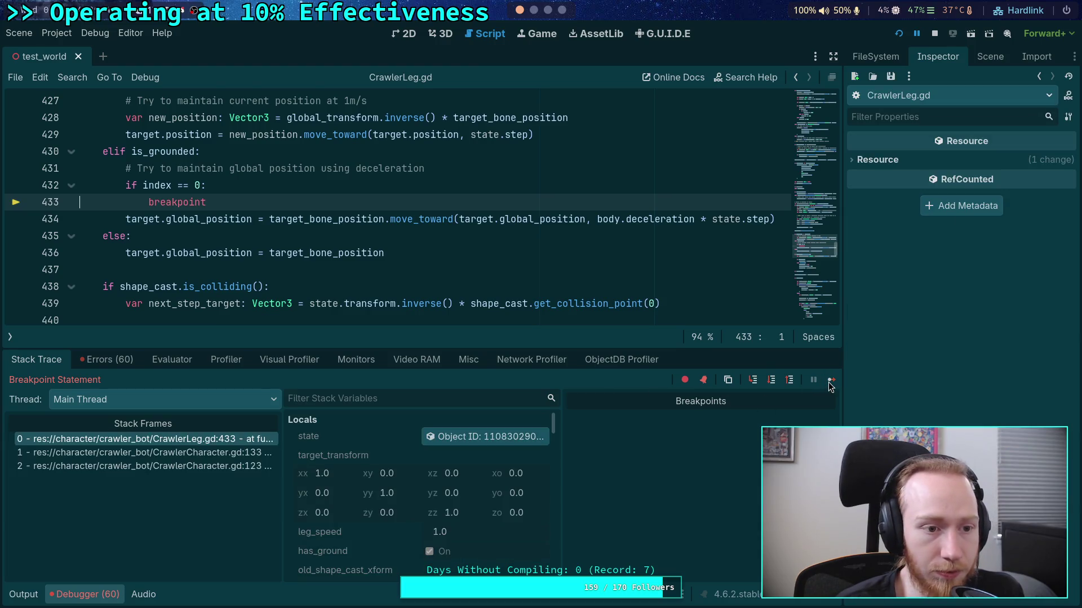
click(832, 382)
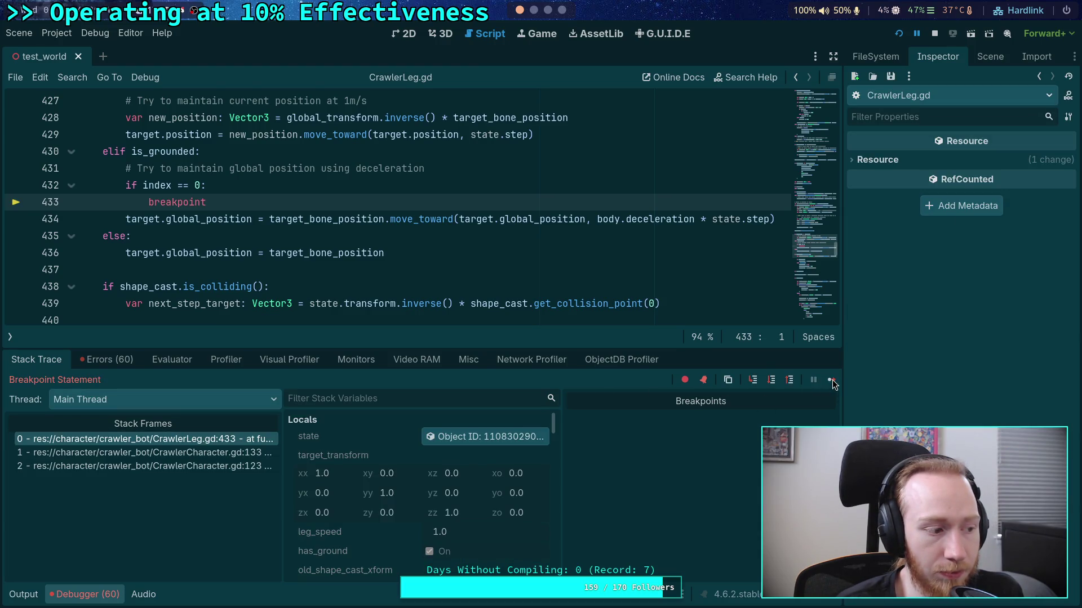
click(829, 383)
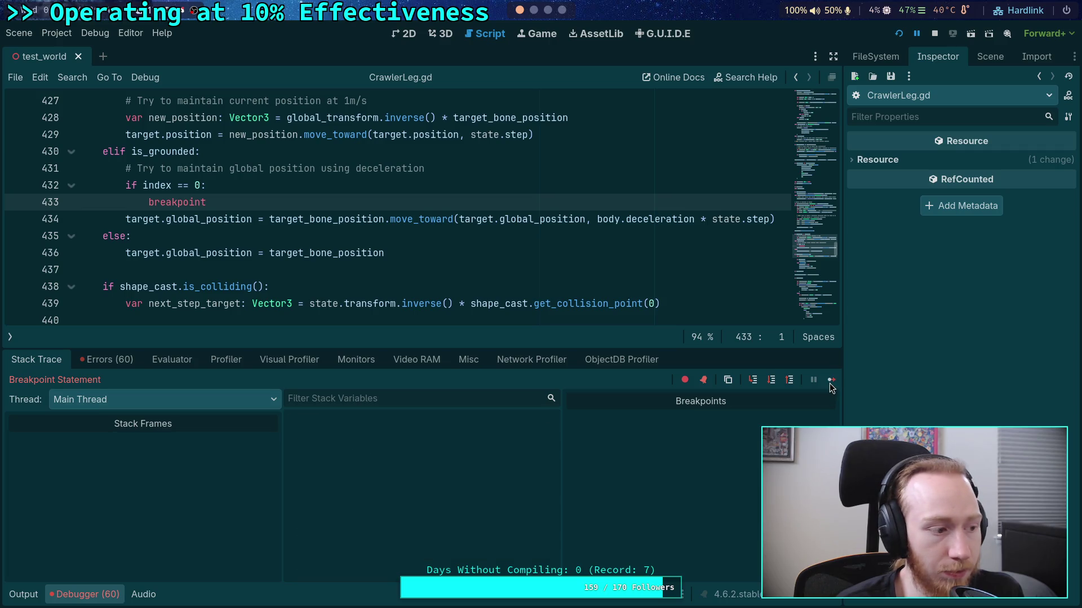
click(833, 385)
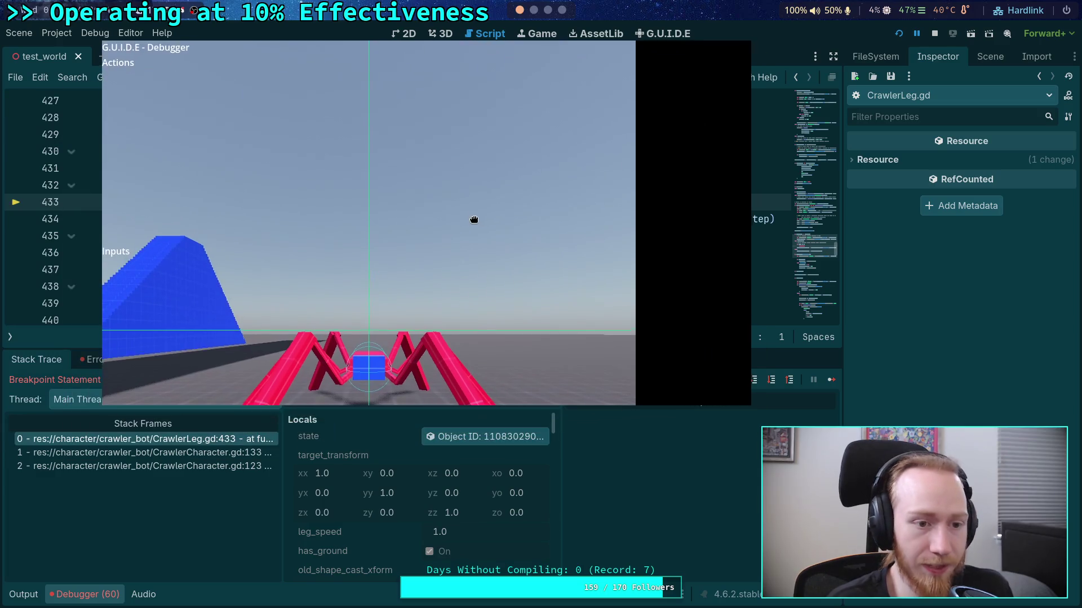
drag(474, 220, 472, 222)
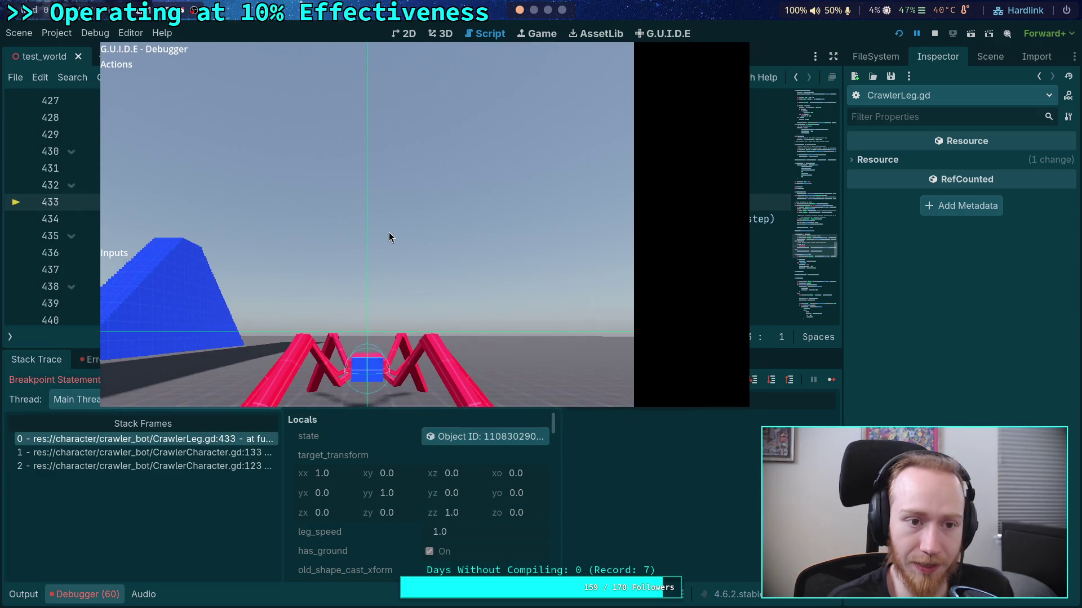
Close the game, rerun the project, enlarge its window, then stop it and collapse the debugger
key(F8)
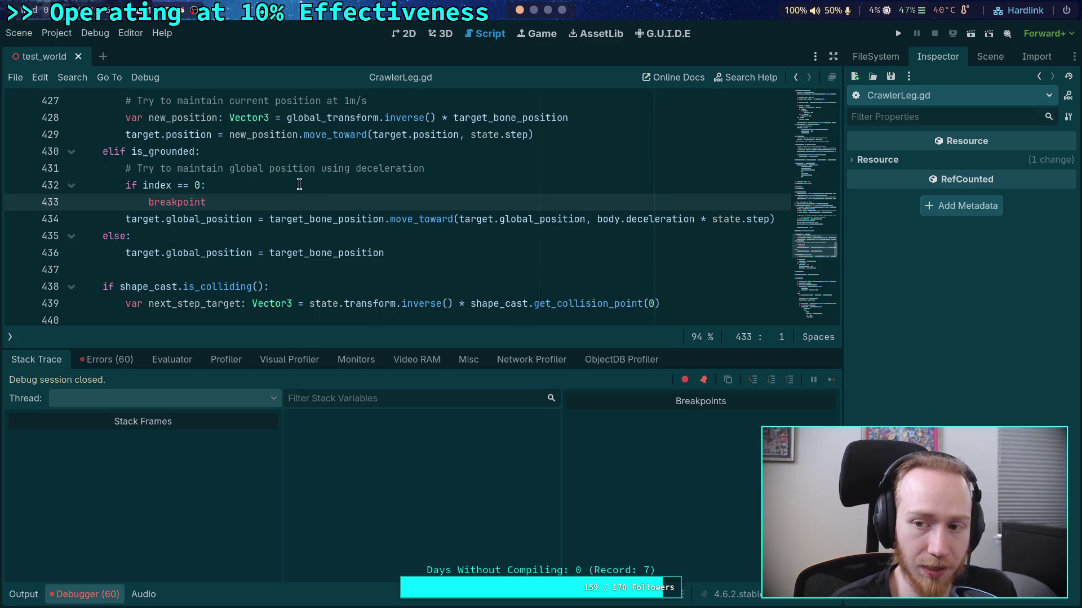
click(898, 33)
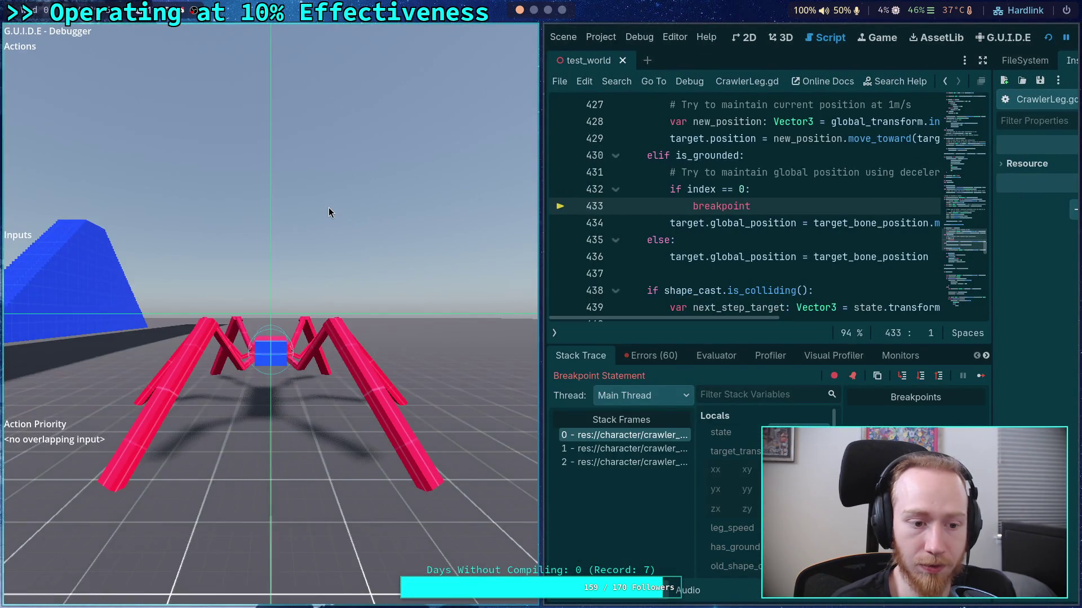
key(super+f)
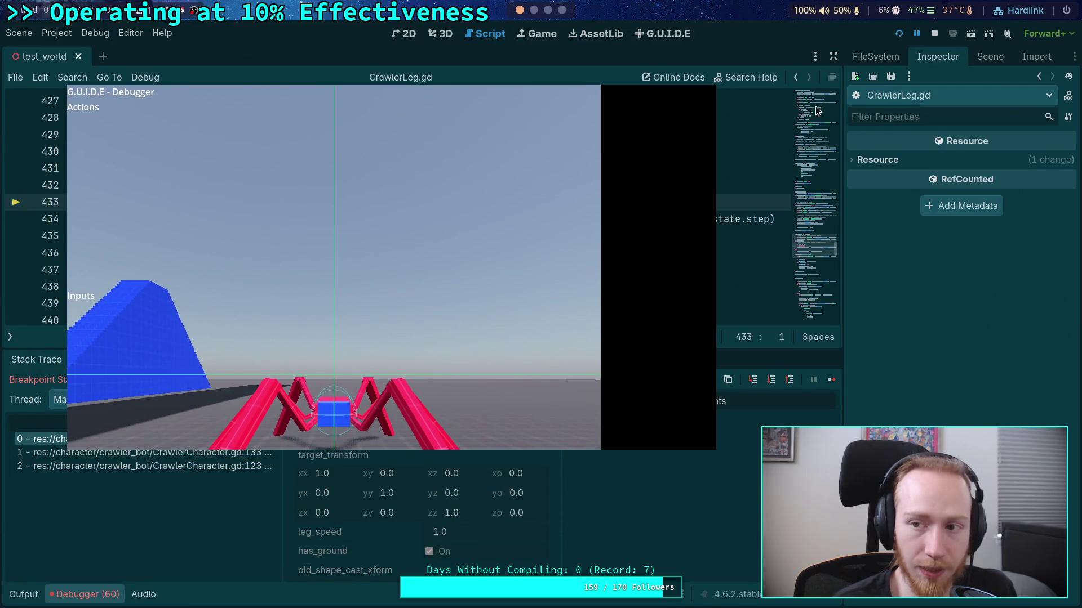
click(933, 34)
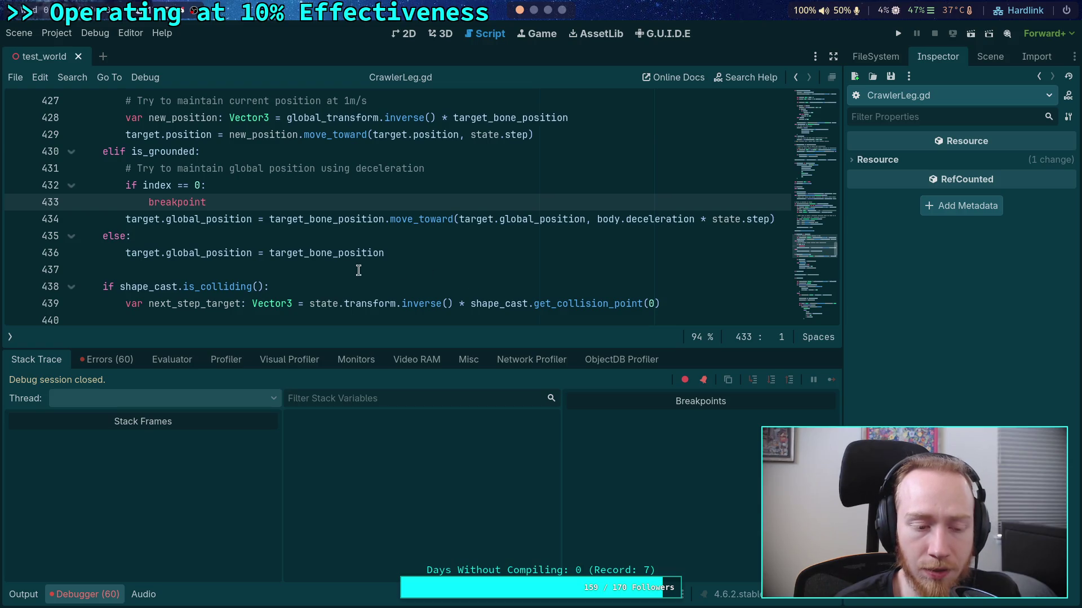
click(86, 594)
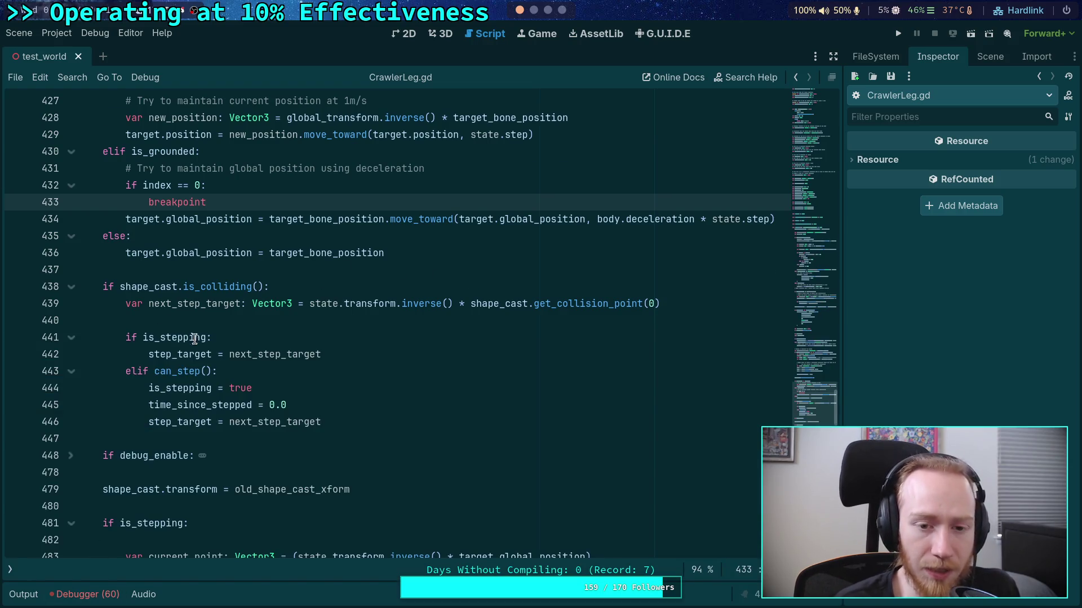
Scroll through CrawlerLeg.gd, then show the Scene dock and the open scripts list
scroll(195, 338, up, 5)
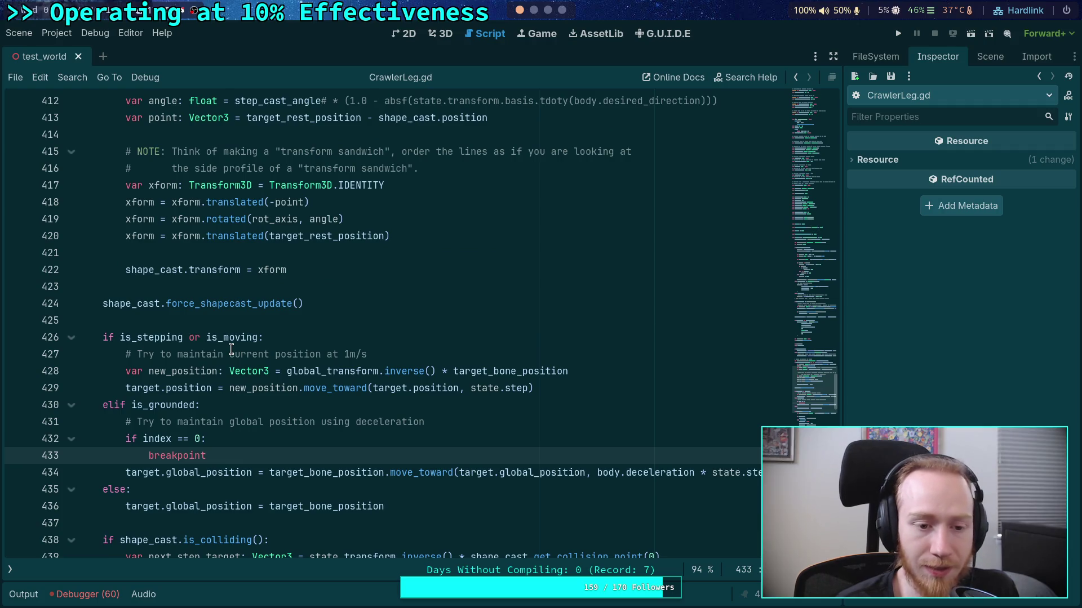
scroll(231, 349, down, 3)
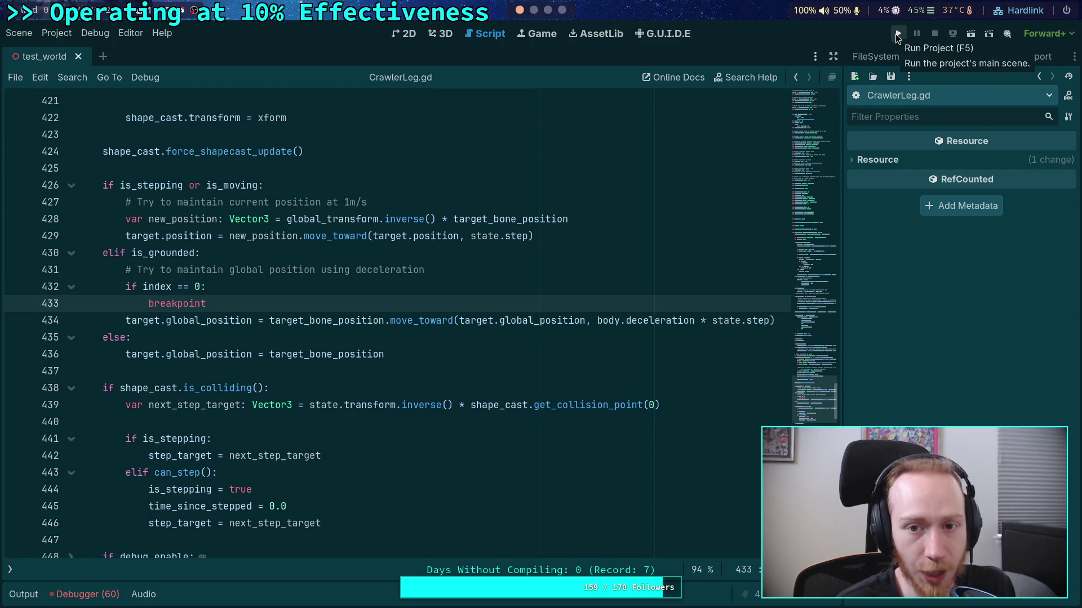
scroll(620, 229, up, 3)
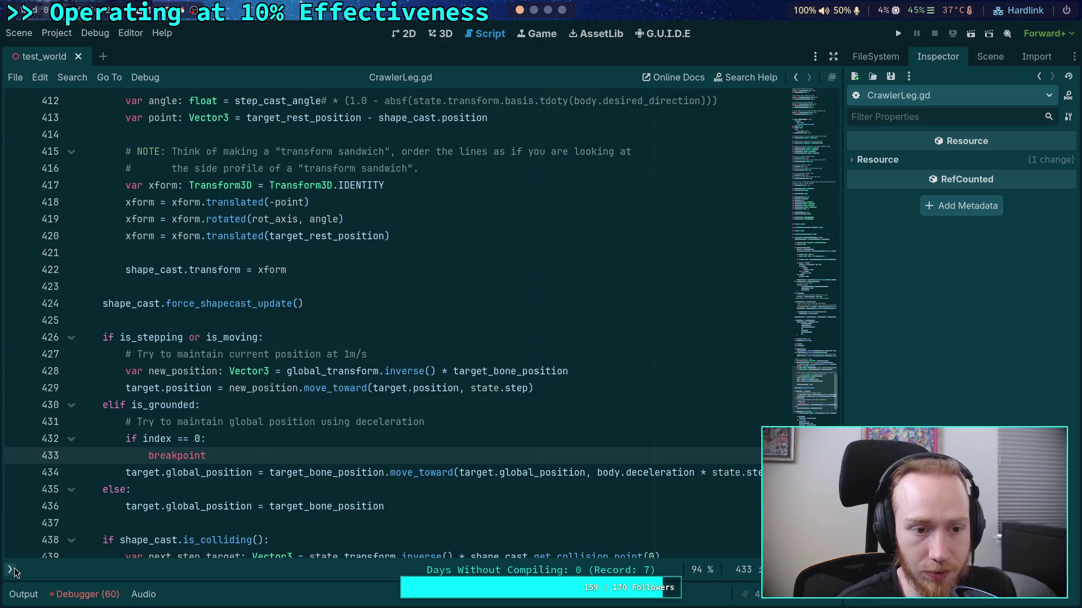
click(10, 570)
click(988, 58)
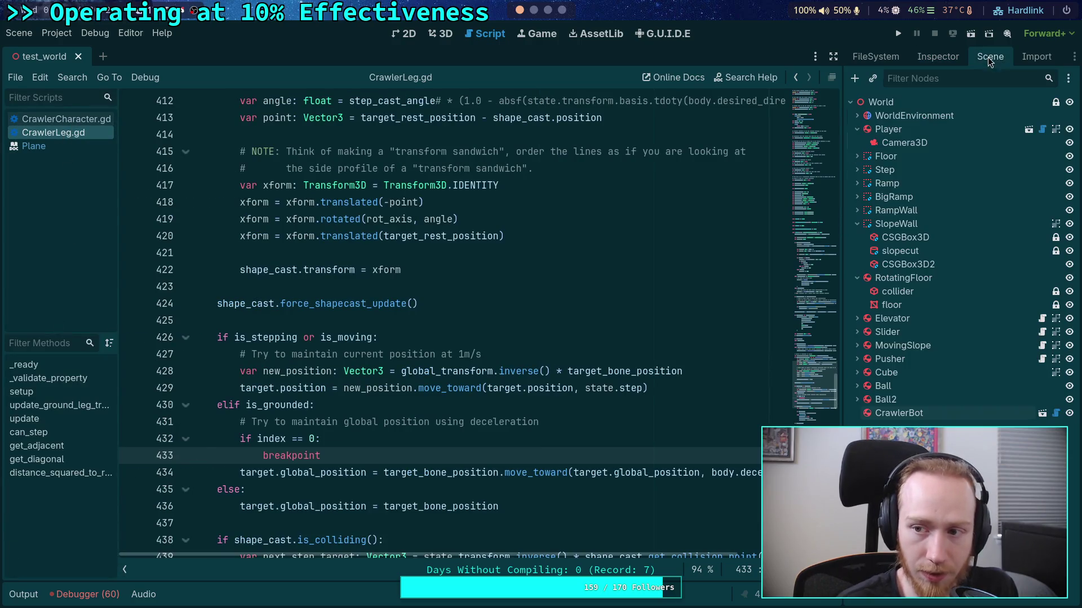
Open the player.gd script and scroll to its _ready function
click(1028, 130)
click(135, 57)
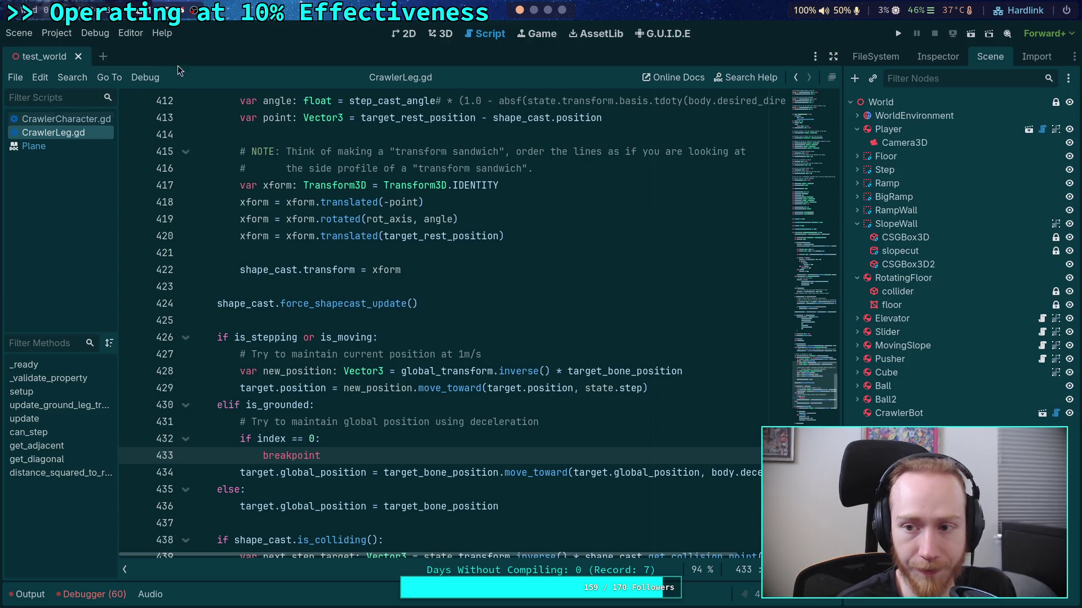
click(1042, 129)
scroll(366, 257, down, 20)
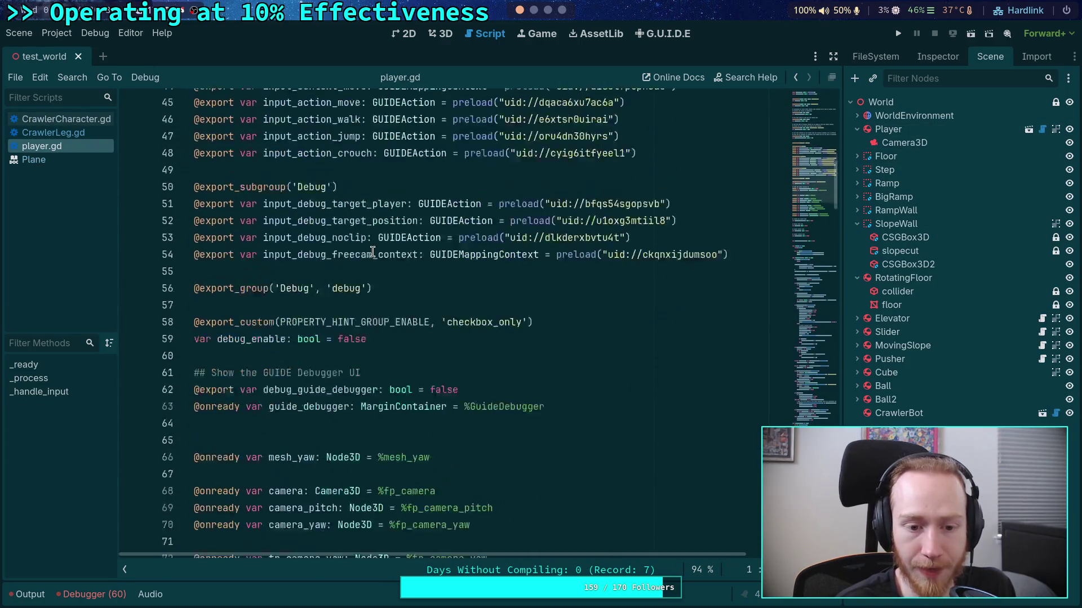
scroll(372, 258, down, 2)
Add an 'else:' branch after line 101 with an indented line inside it
click(601, 268)
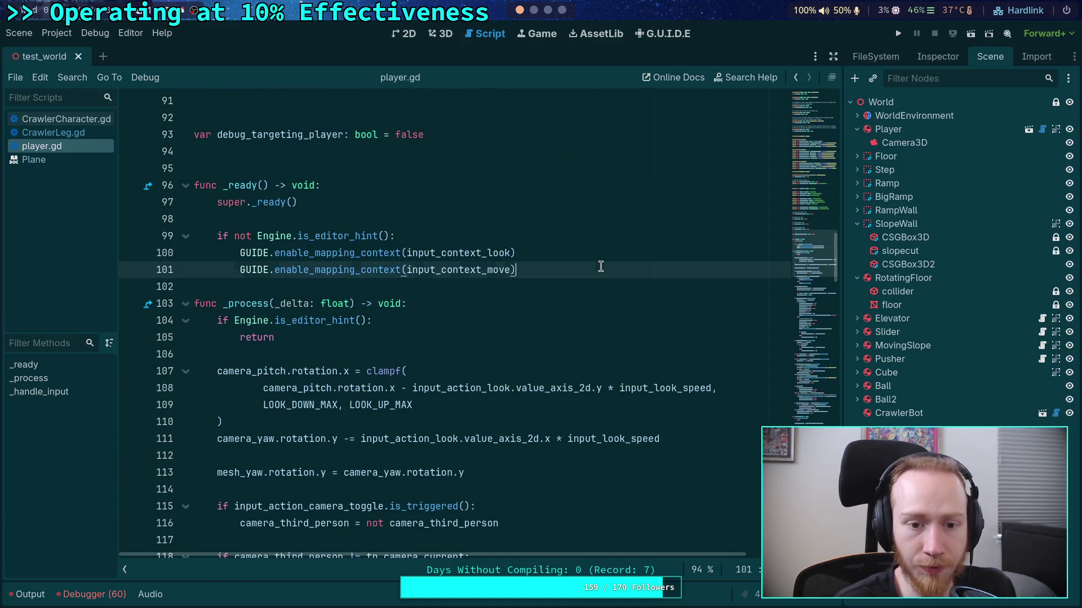
key(Return)
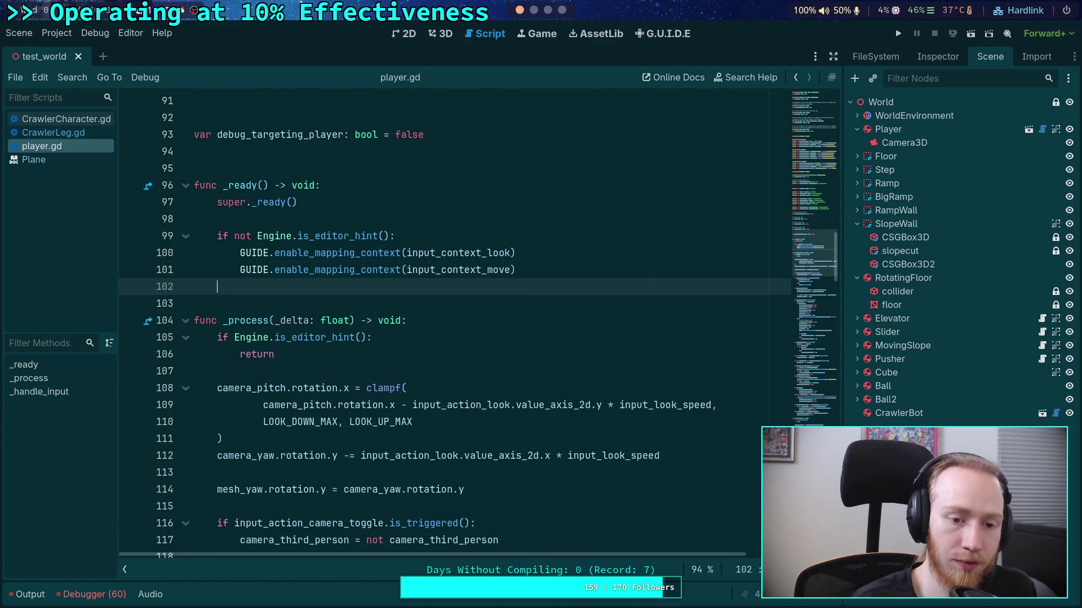
text(else:)
key(Return)
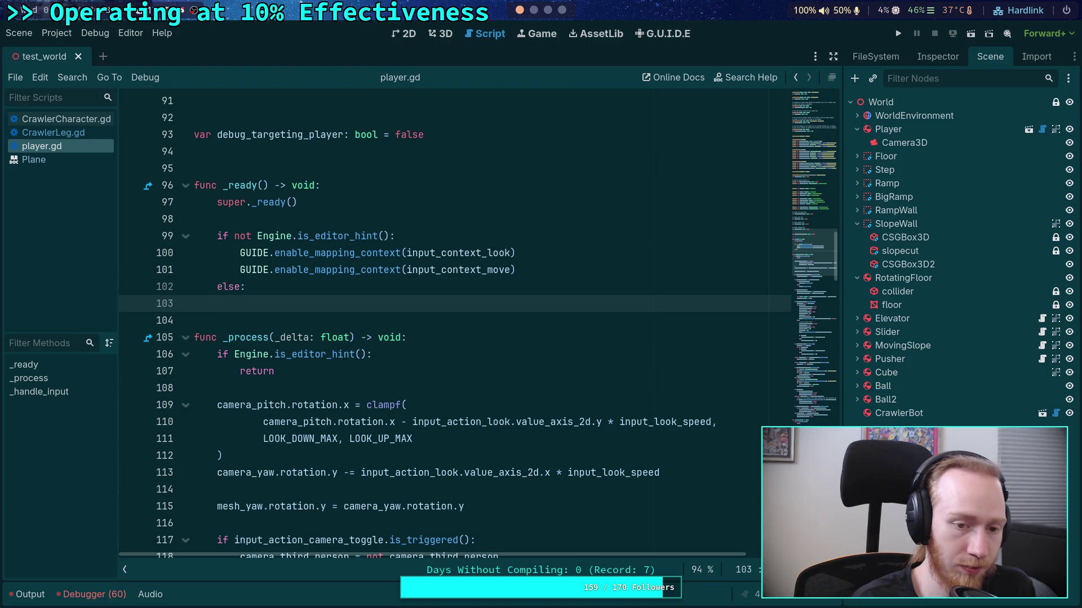
text(get_)
key(BackSpace)
key(BackSpace)
key(BackSpace)
text(Input)
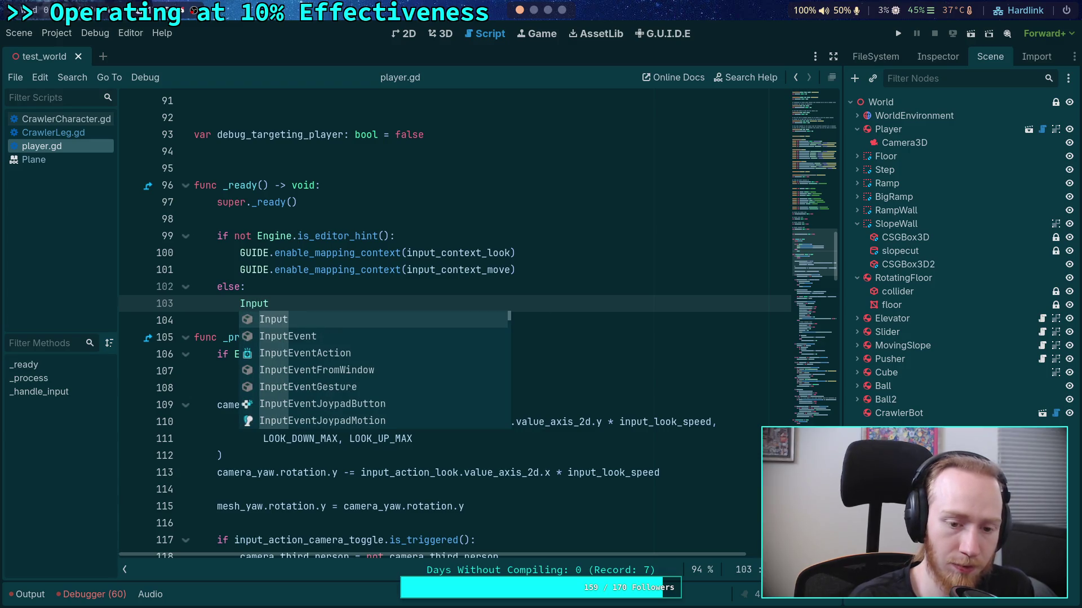
text(H)
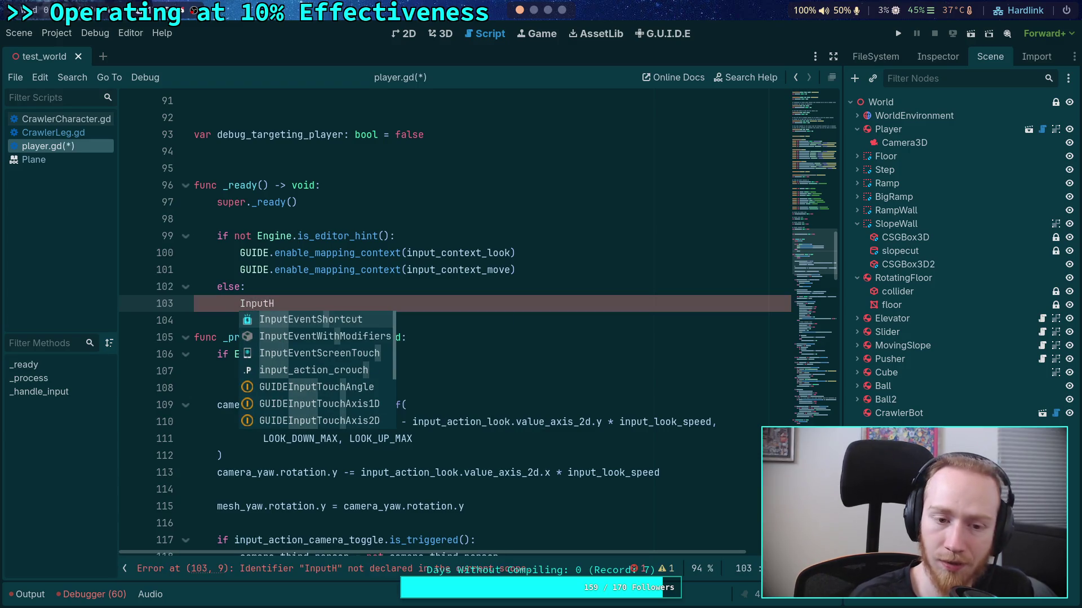
key(BackSpace)
key(BackSpace)
key(BackSpace)
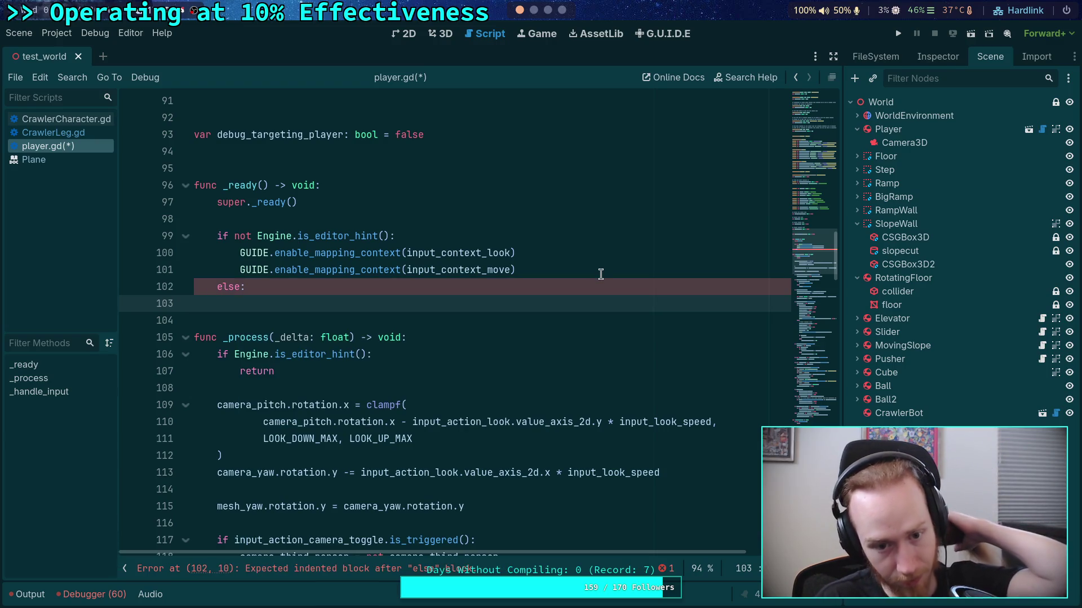
scroll(600, 274, up, 4)
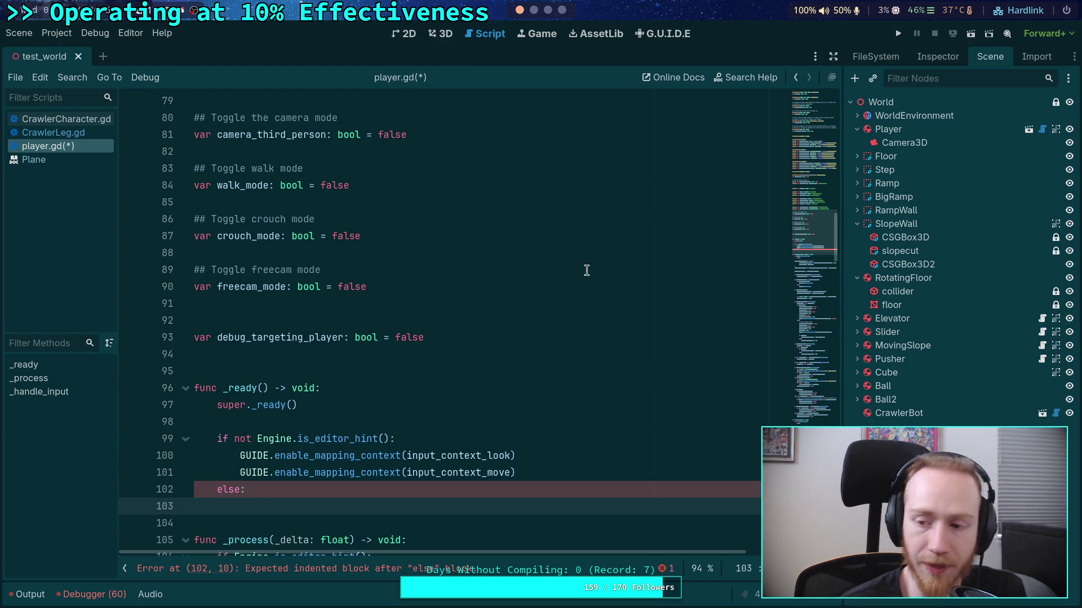
Check the Globals autoloads in Project Settings, then call InputManager.pause() and save
click(57, 33)
click(79, 49)
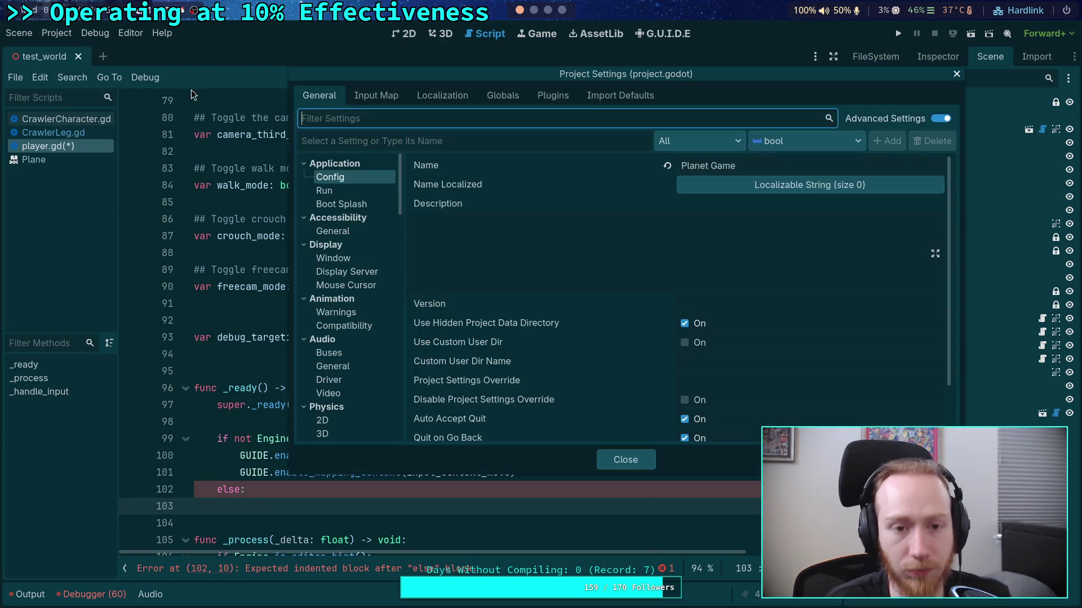
click(521, 101)
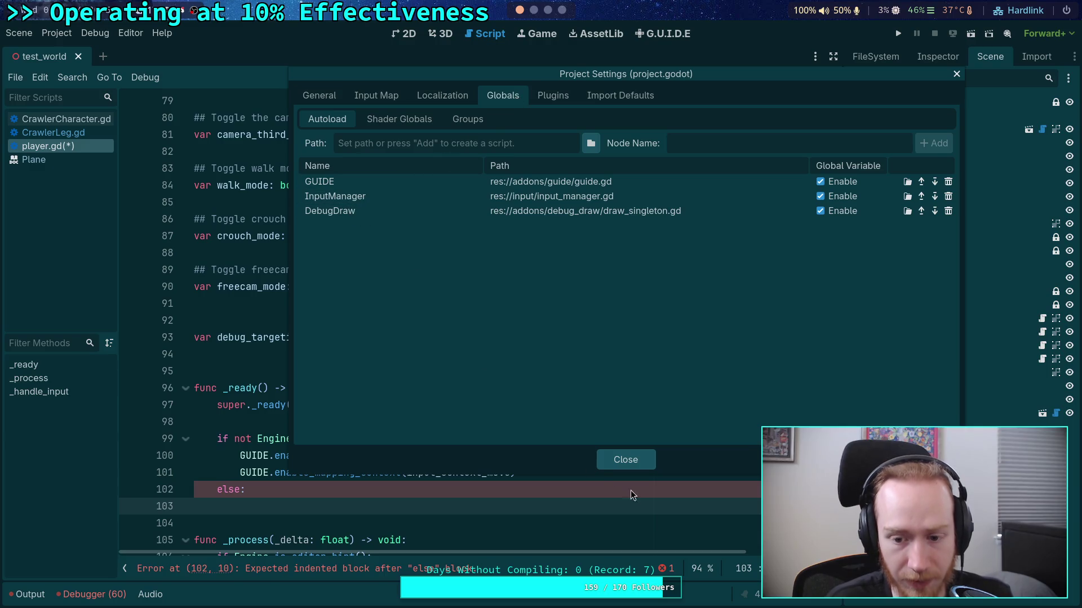
click(625, 460)
text(put)
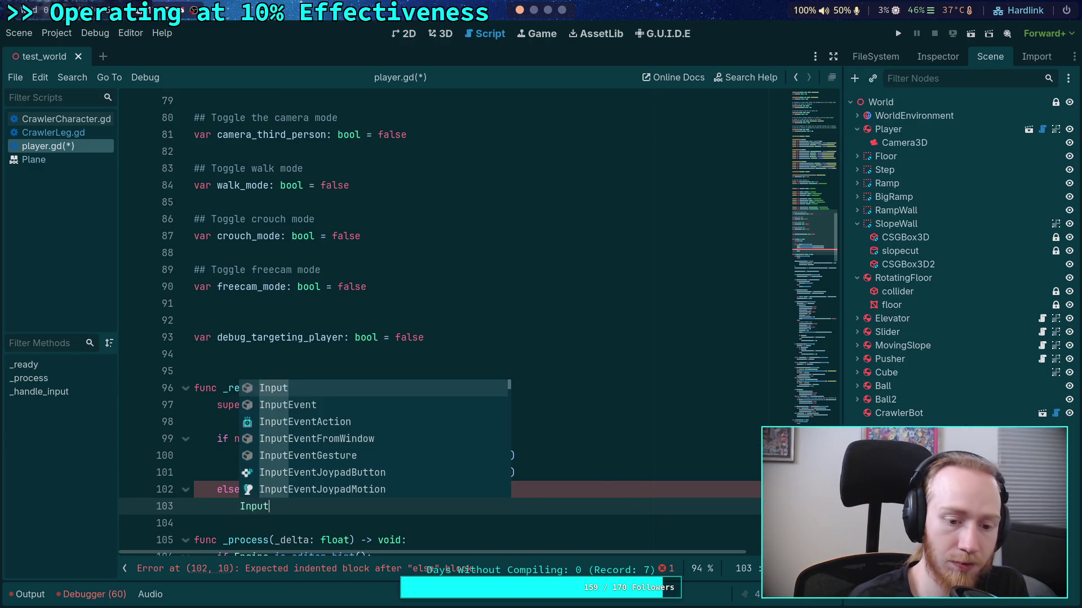
text(Manager.pau)
key(Return)
key(ctrl+s)
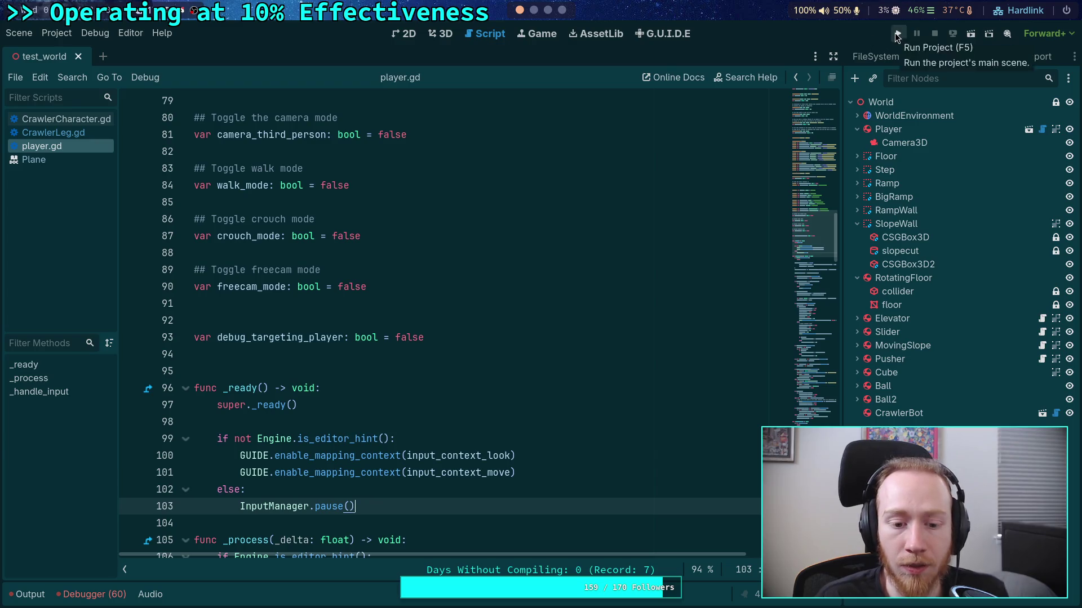
Run the project and view the CrawlerLeg.gd breakpoint at line 433
click(897, 35)
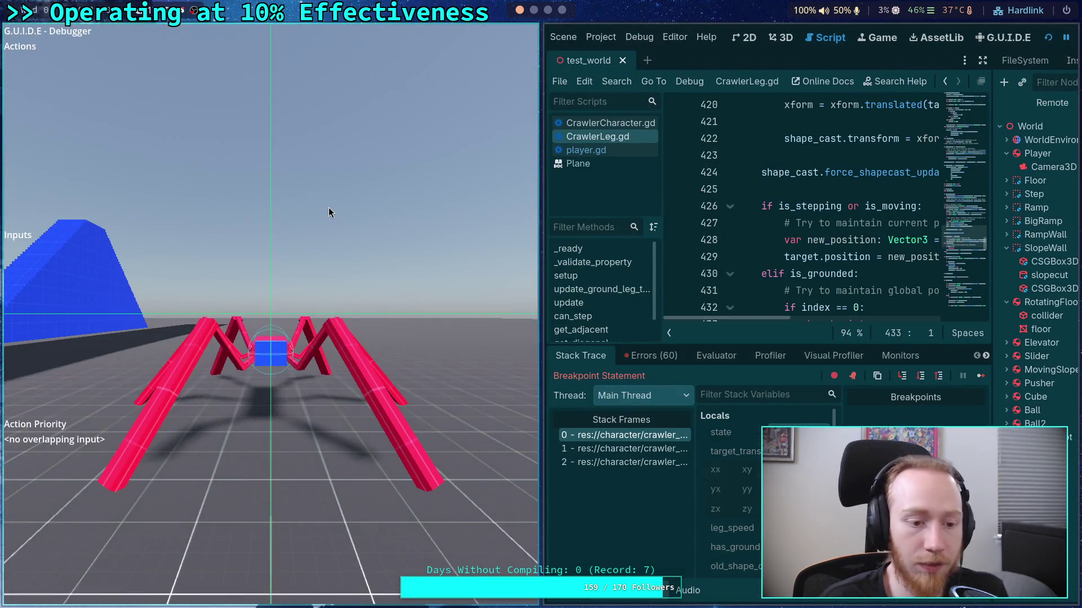
mouse_move(329, 207)
mouse_down()
mouse_move(319, 215)
mouse_move(336, 268)
mouse_move(399, 308)
mouse_move(615, 267)
mouse_up()
click(85, 596)
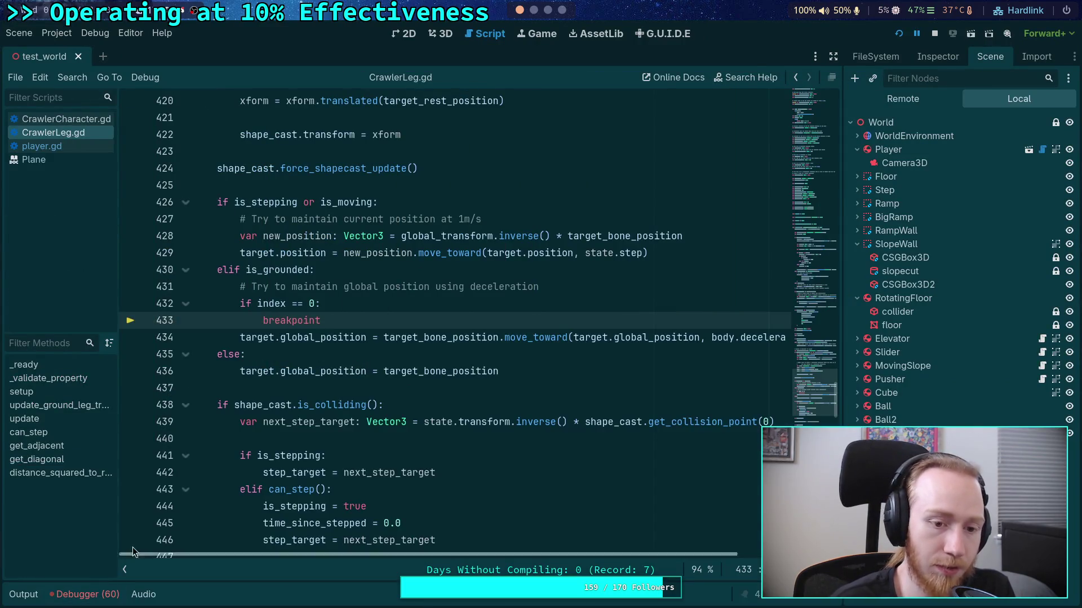
scroll(342, 304, up, 20)
scroll(342, 304, up, 20)
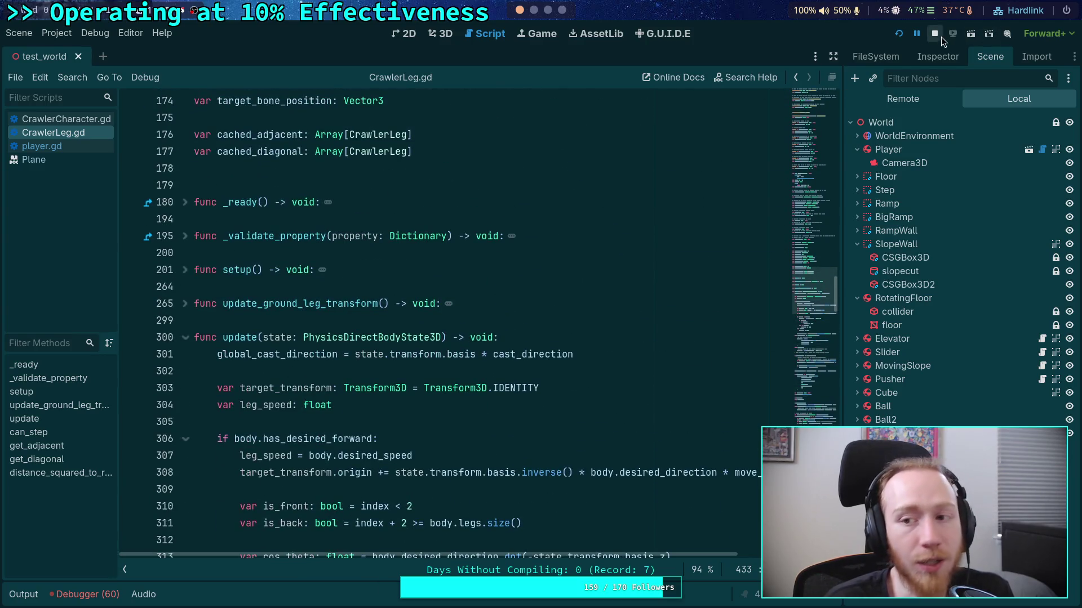
scroll(707, 379, down, 20)
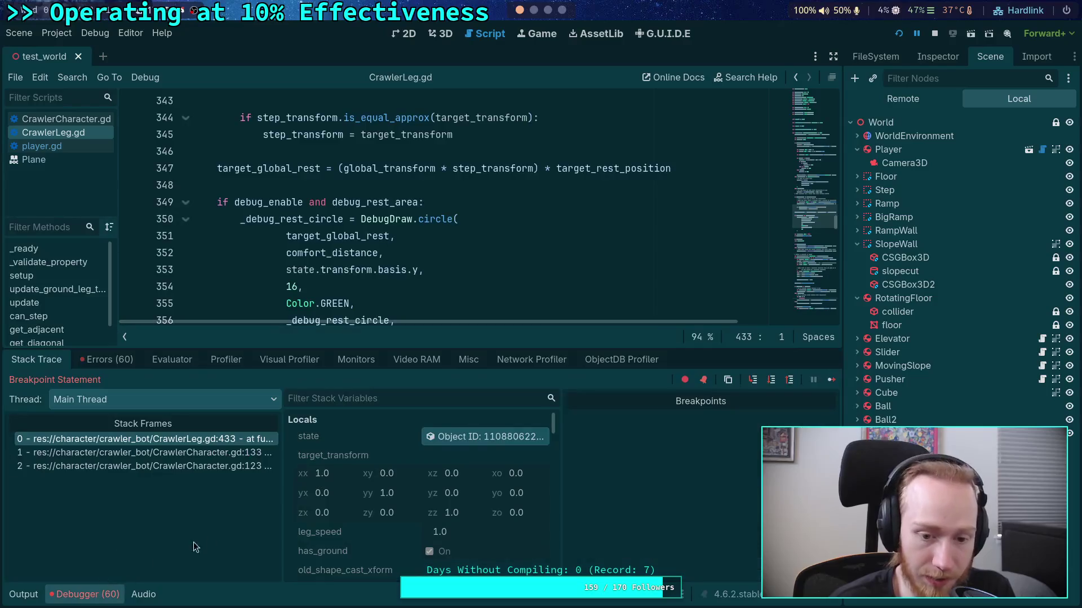
Continue past the breakpoint, stop the game, and shrink the debugger panel
click(832, 380)
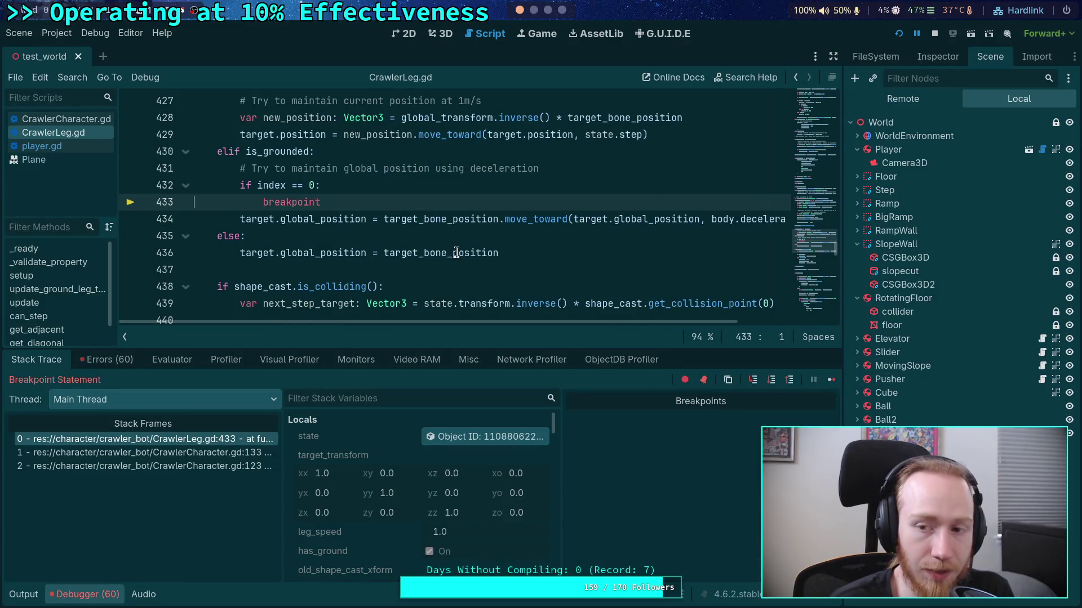
click(932, 34)
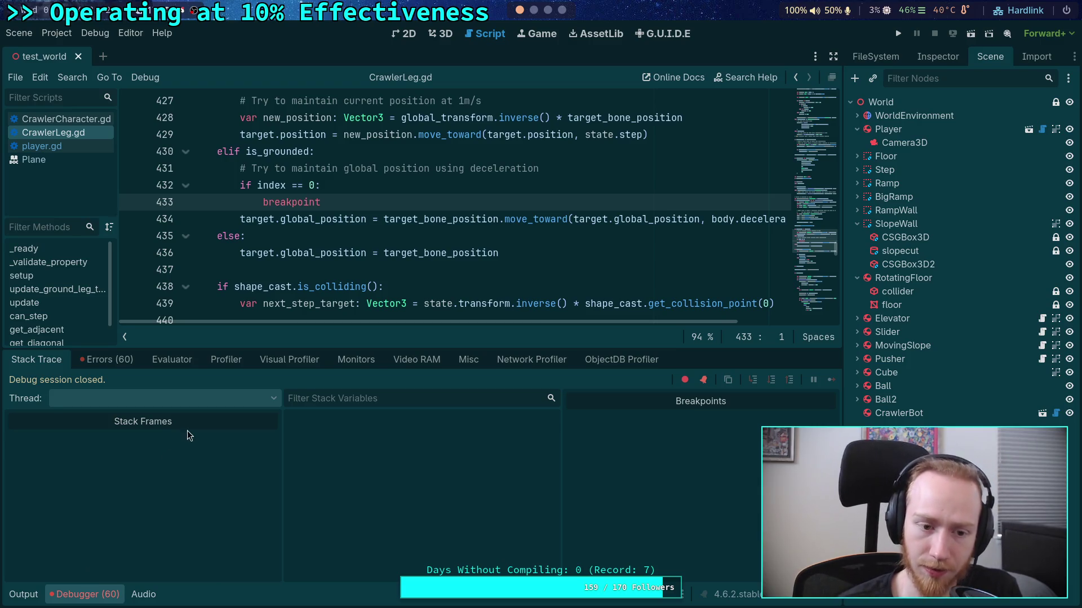
drag(187, 349, 187, 443)
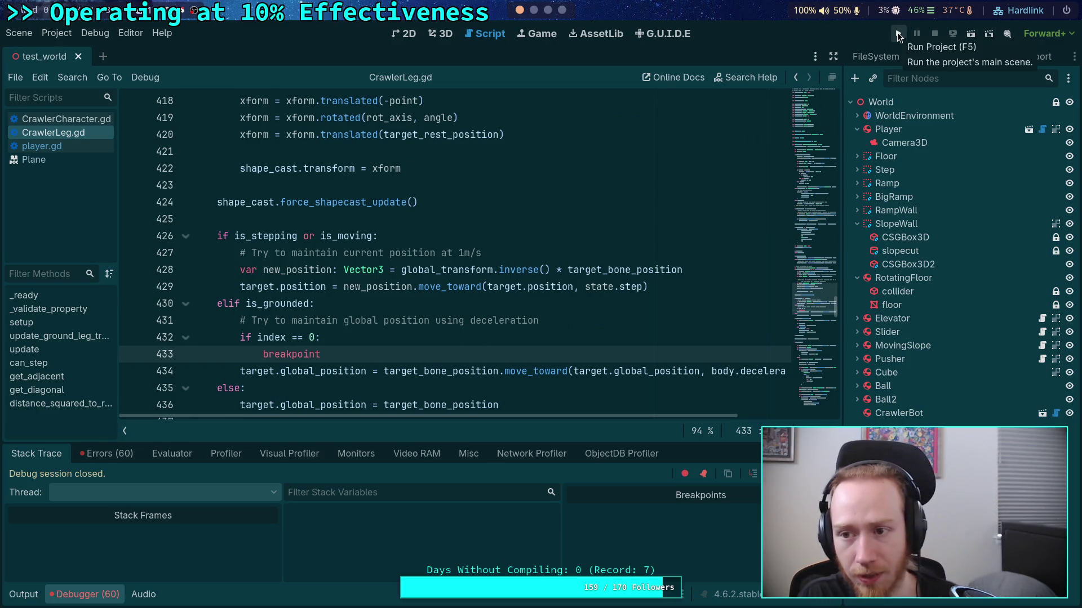
In player.gd, delete the 'else:' line so InputManager.pause() always runs, and save
click(1042, 129)
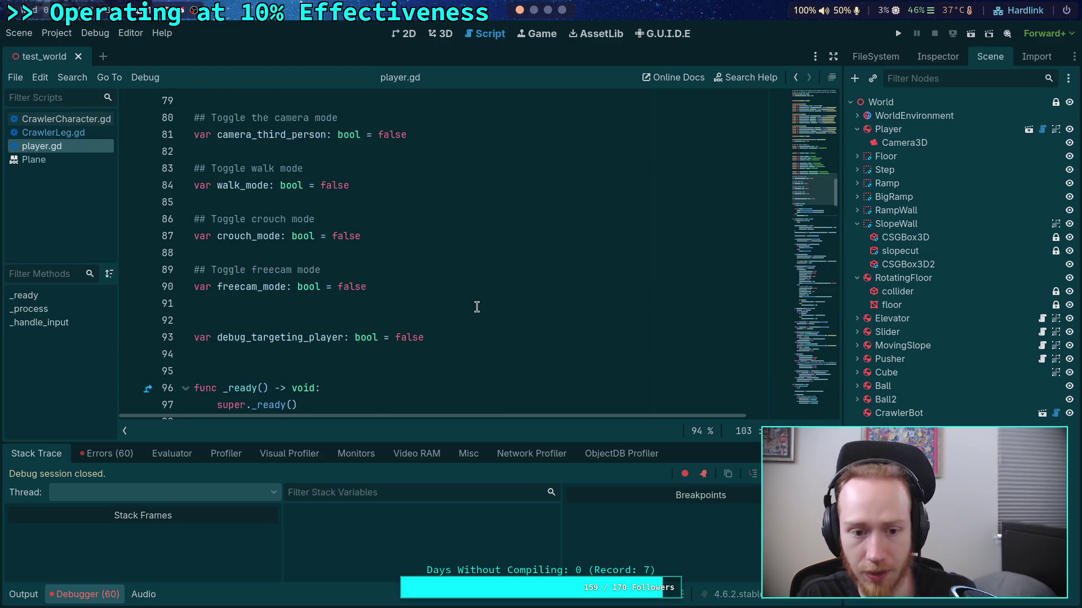
scroll(476, 307, down, 5)
scroll(466, 304, up, 2)
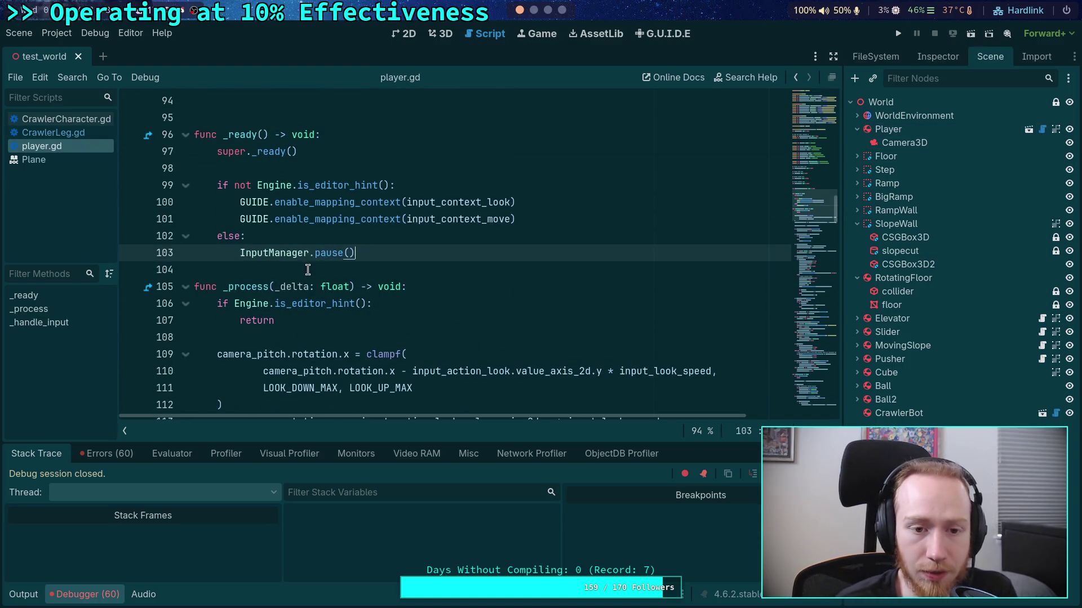
drag(244, 252, 215, 242)
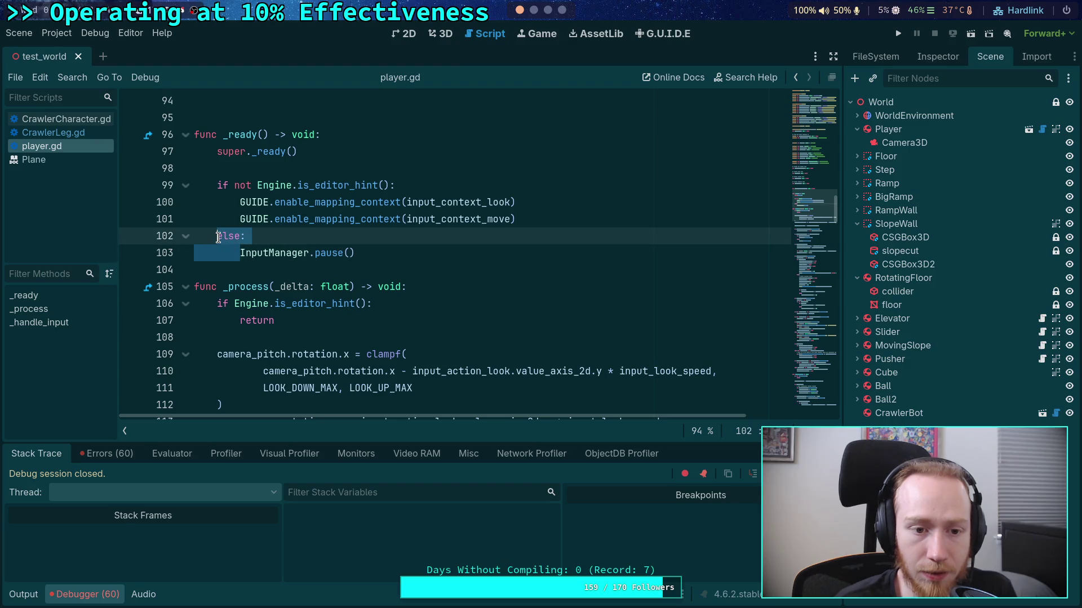
key(BackSpace)
key(ctrl+s)
Run the project, enlarge the debugger to inspect Stack Variables at the breakpoint, then continue
click(899, 31)
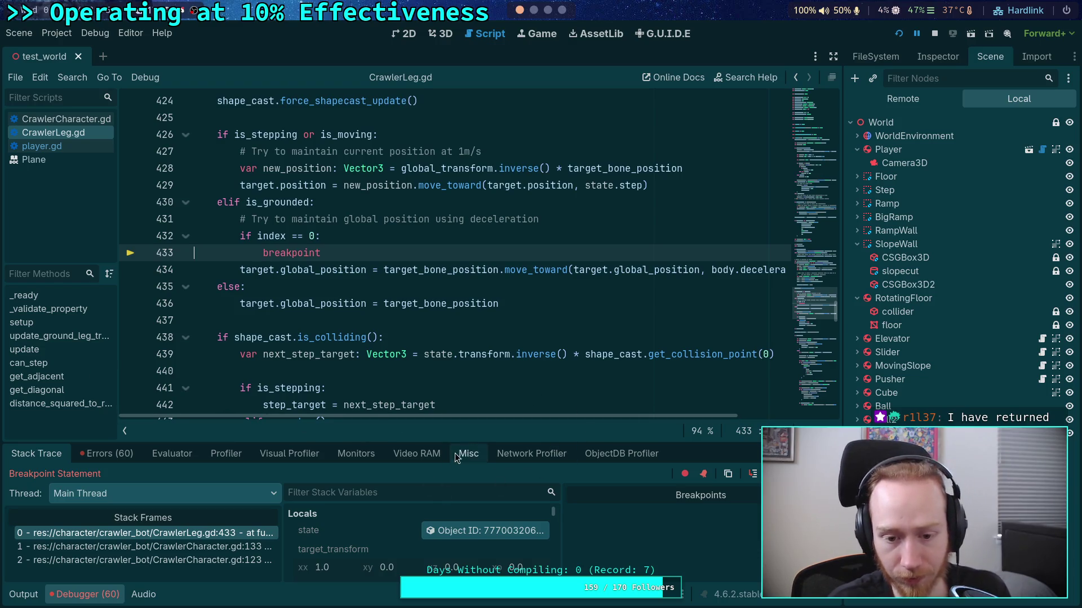
drag(467, 442, 466, 376)
scroll(391, 525, down, 2)
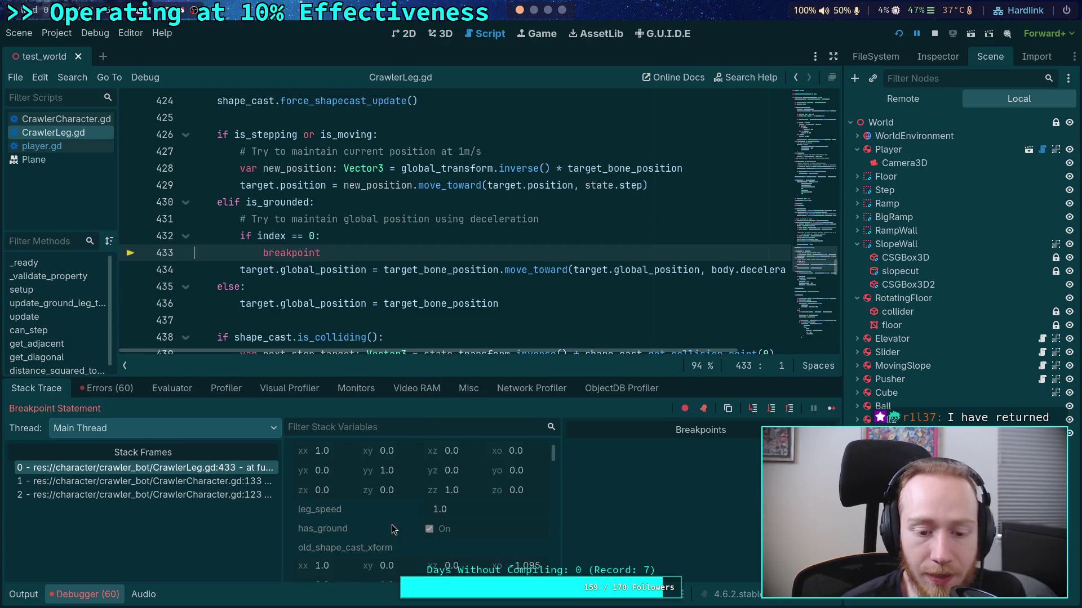
drag(378, 377, 378, 314)
scroll(496, 499, down, 10)
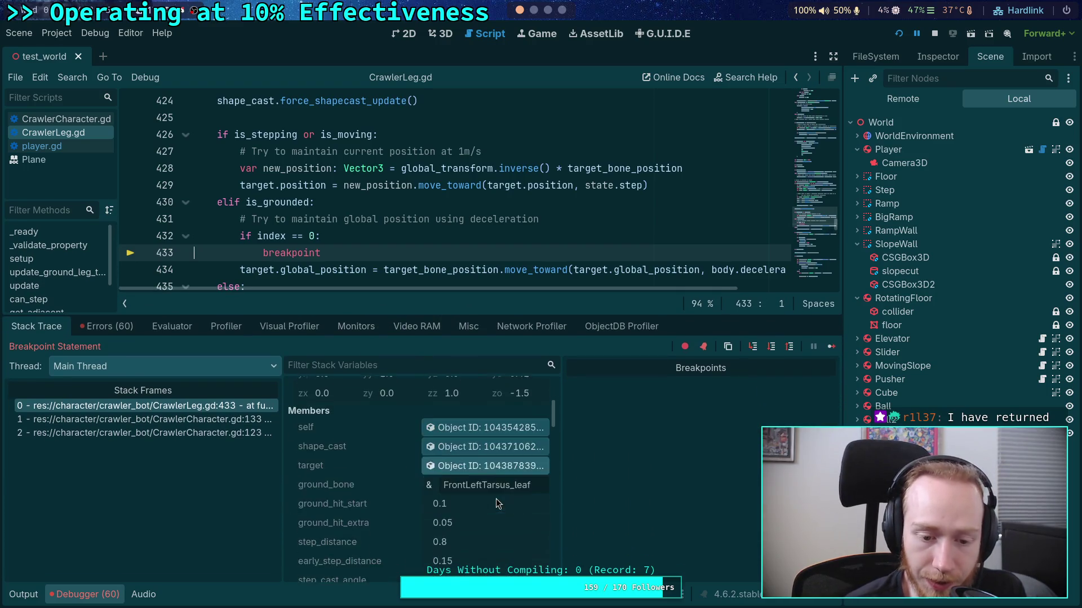
scroll(437, 482, down, 5)
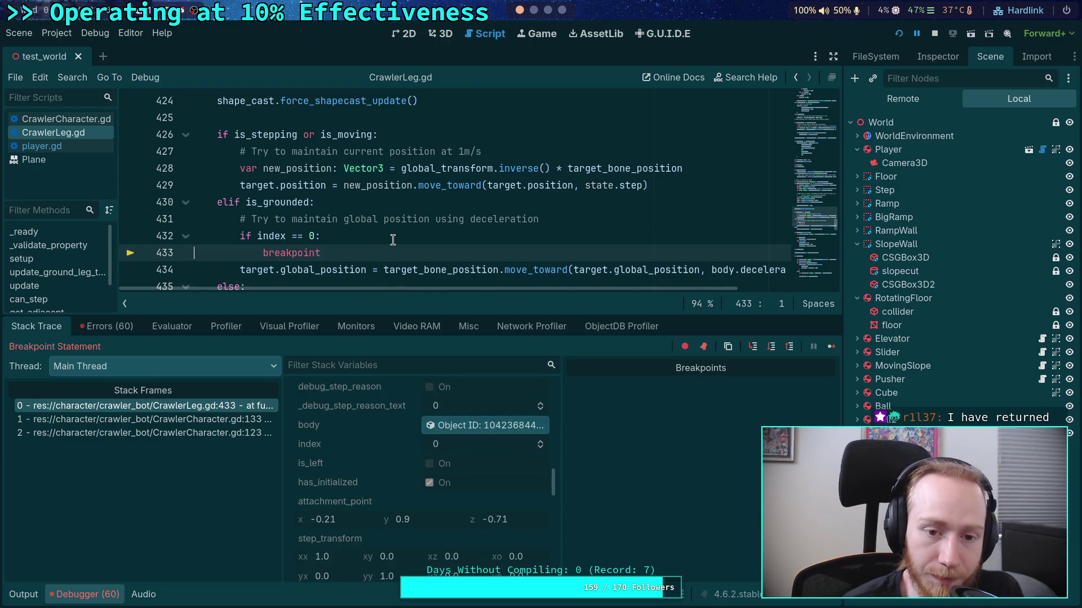
scroll(384, 266, down, 1)
scroll(417, 503, down, 4)
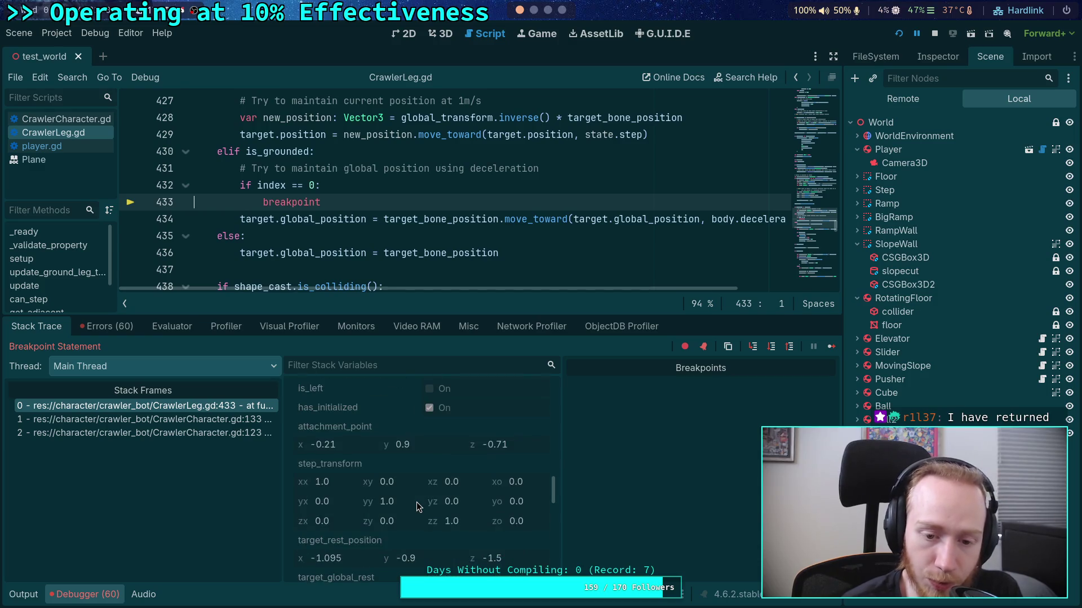
scroll(417, 502, down, 3)
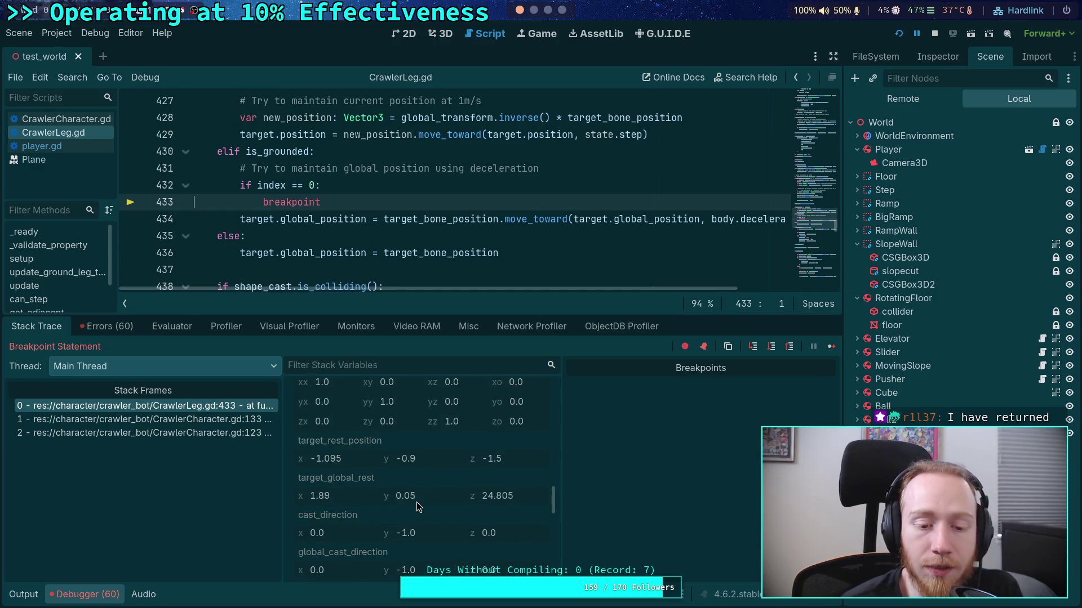
scroll(417, 502, up, 15)
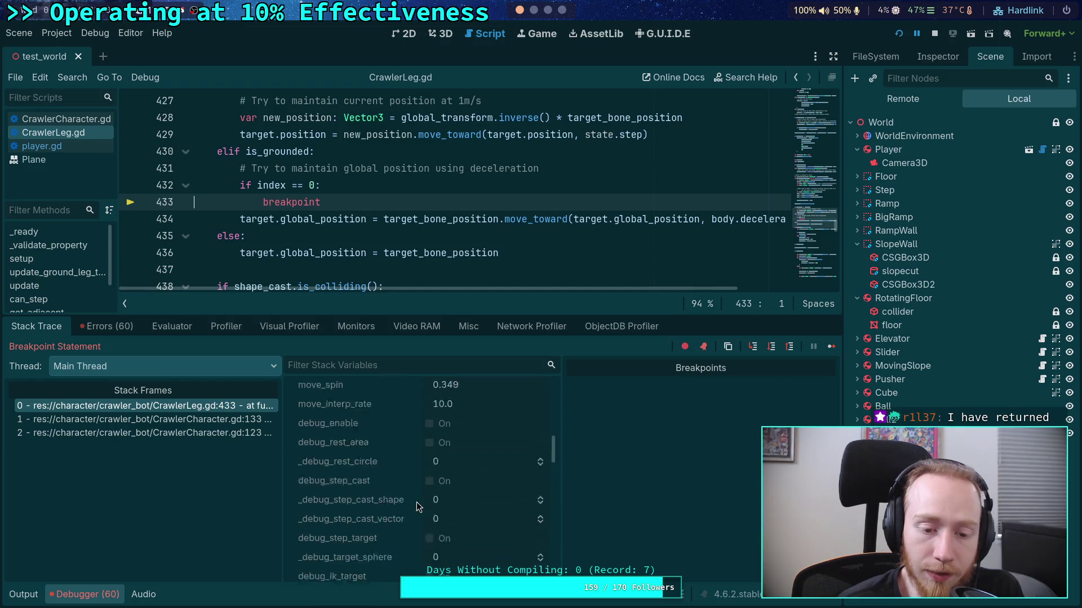
key(F12)
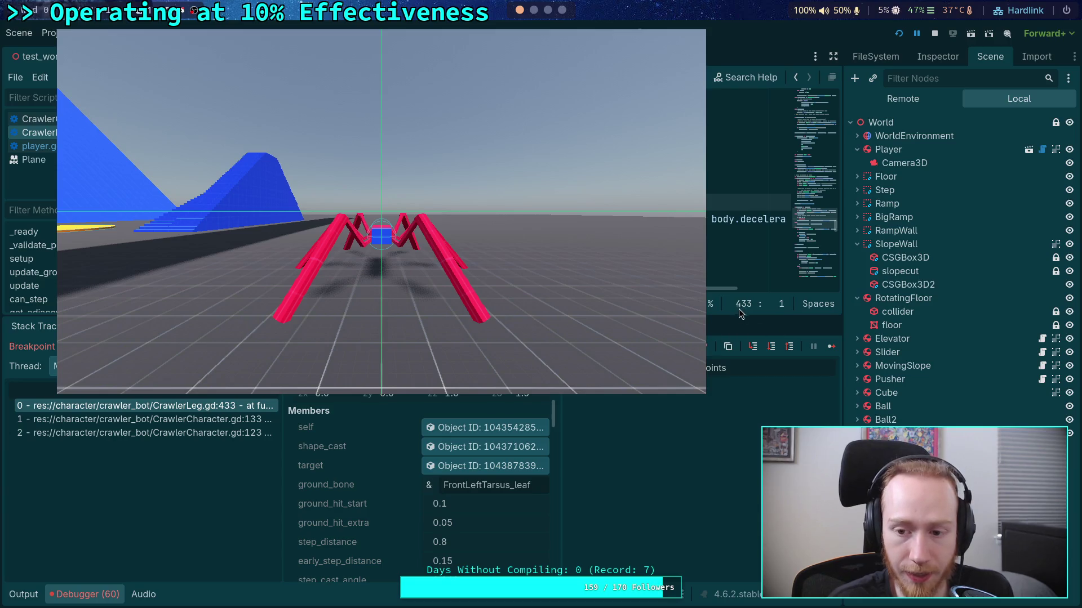
Inspect FL_Target's live properties in the Remote tree, continuing twice back to the line 433 breakpoint
drag(739, 317, 738, 392)
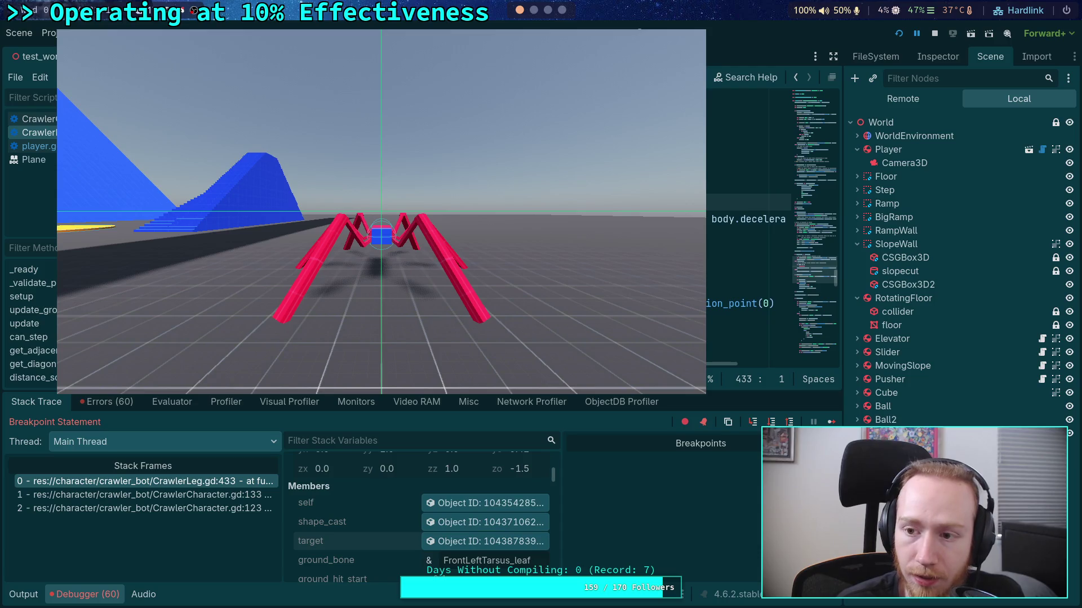
click(902, 98)
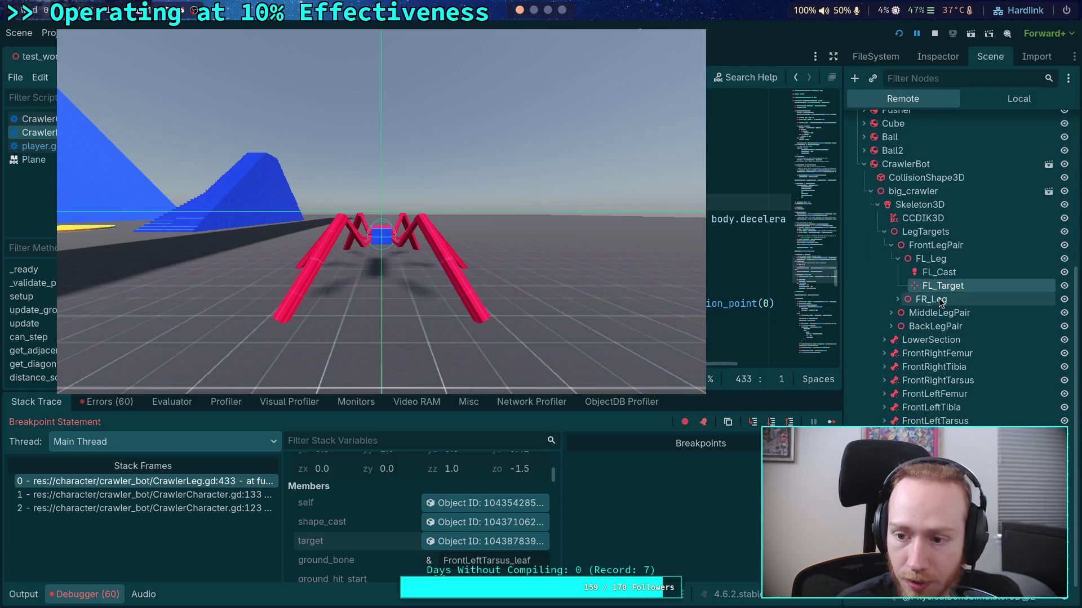
click(937, 56)
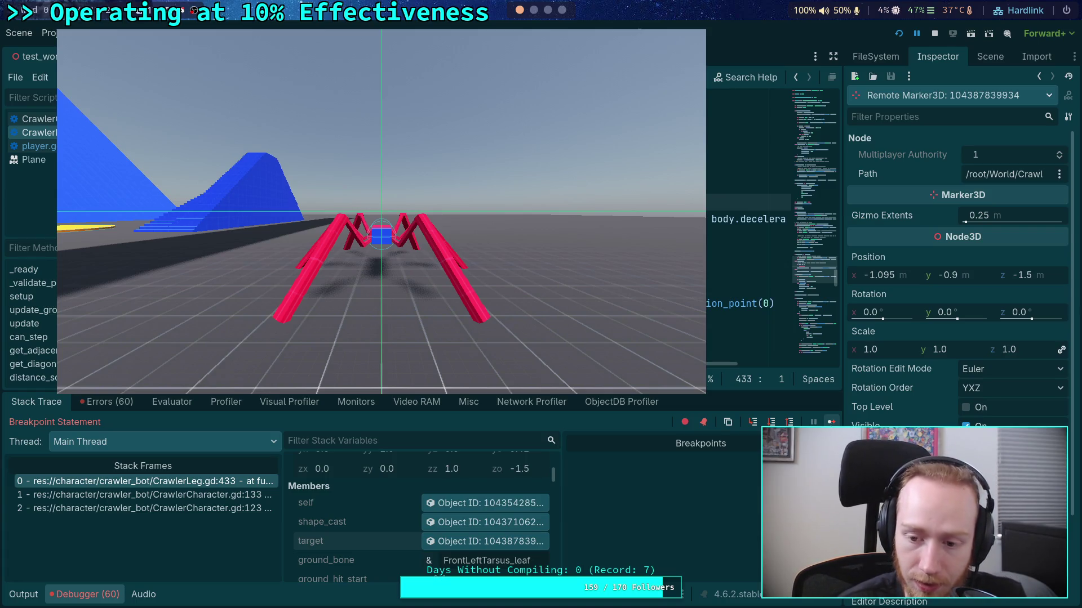
key(F12)
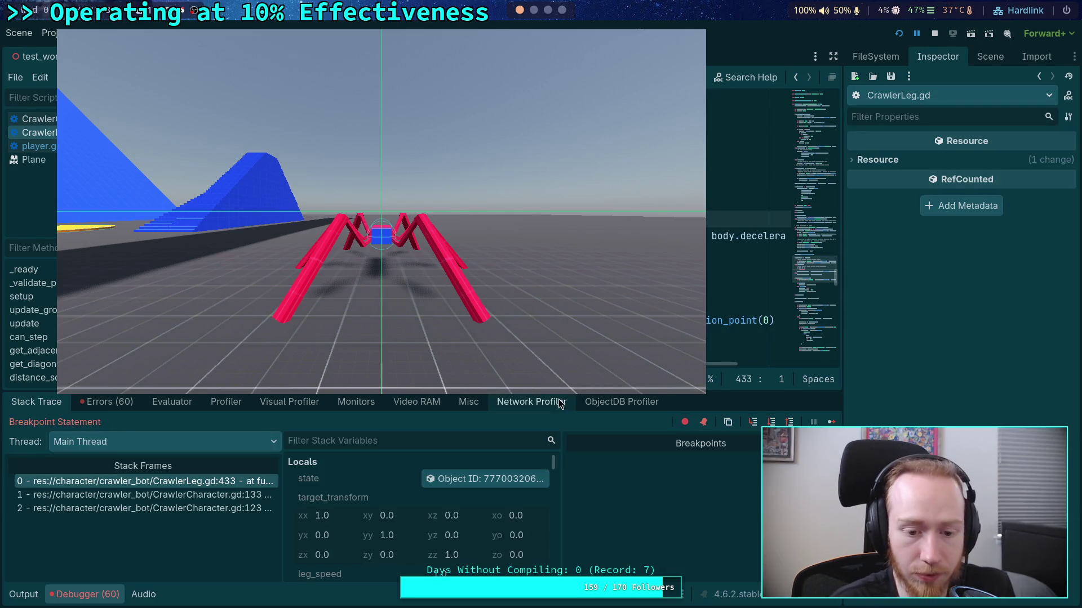
click(989, 56)
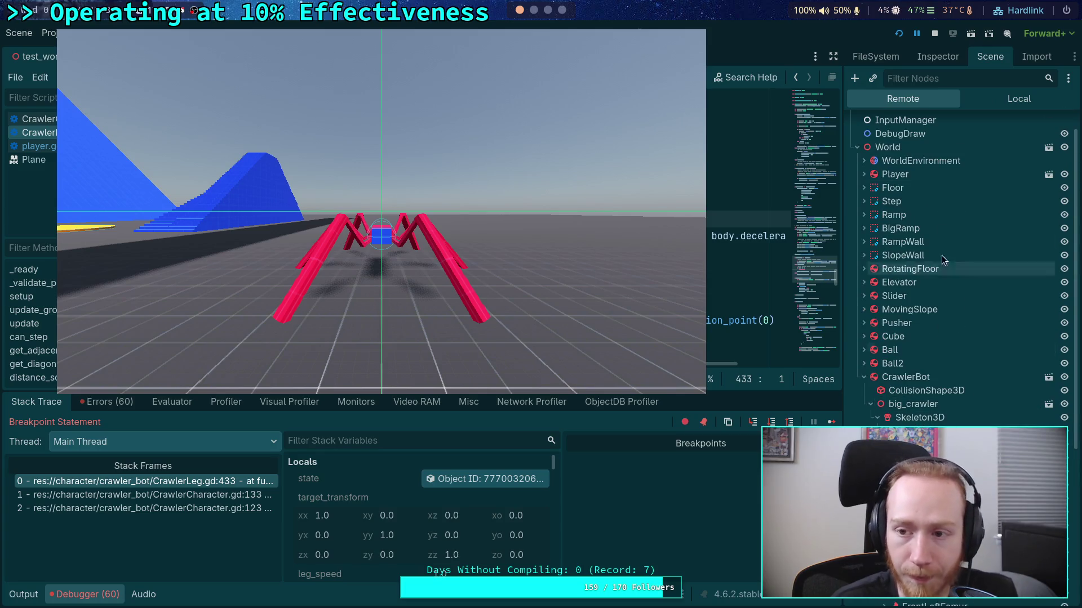
click(938, 56)
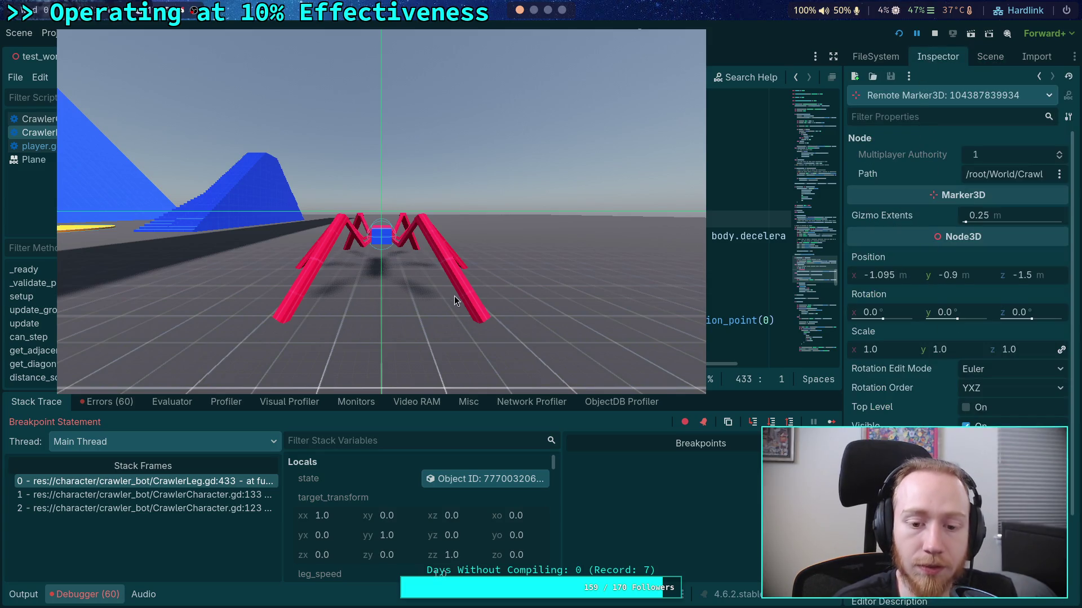
click(831, 422)
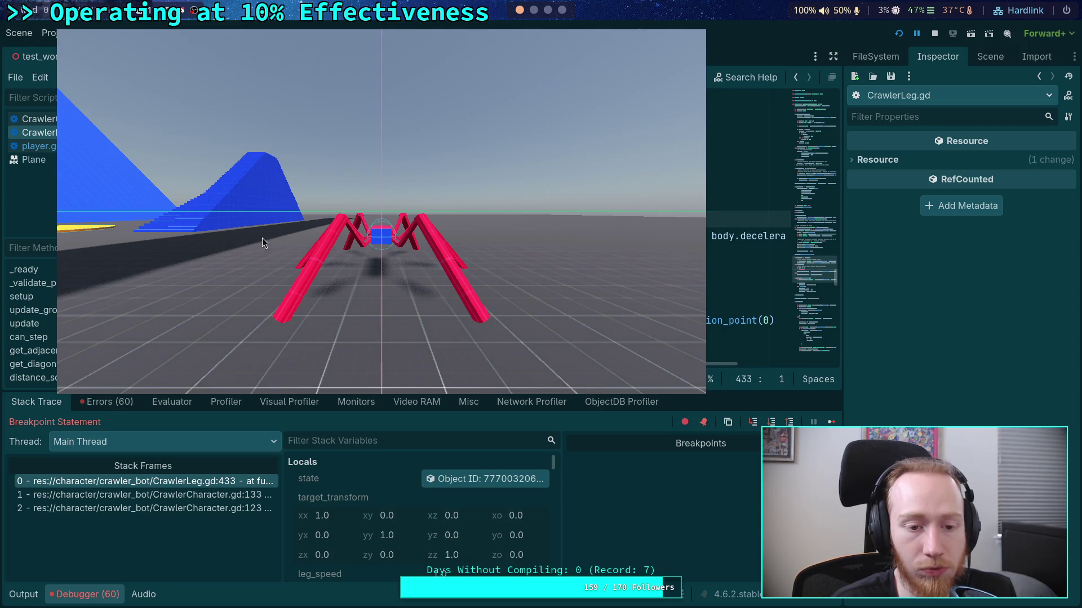
key(alt+Tab)
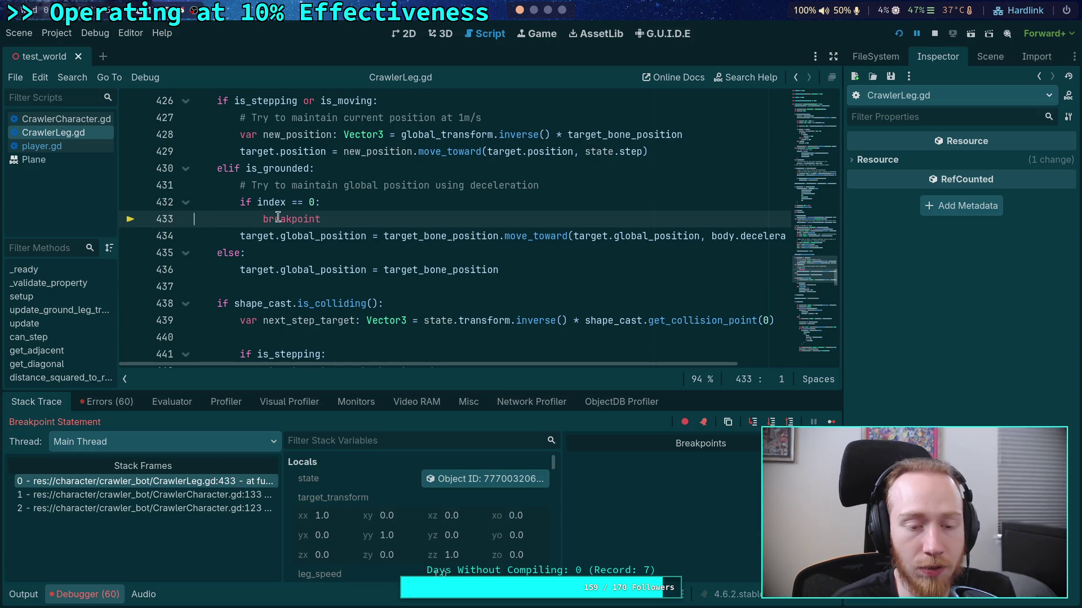
Delete the 'if index == 0' breakpoint lines 432–433, save, reset zoom to 100%, and rerun
click(935, 33)
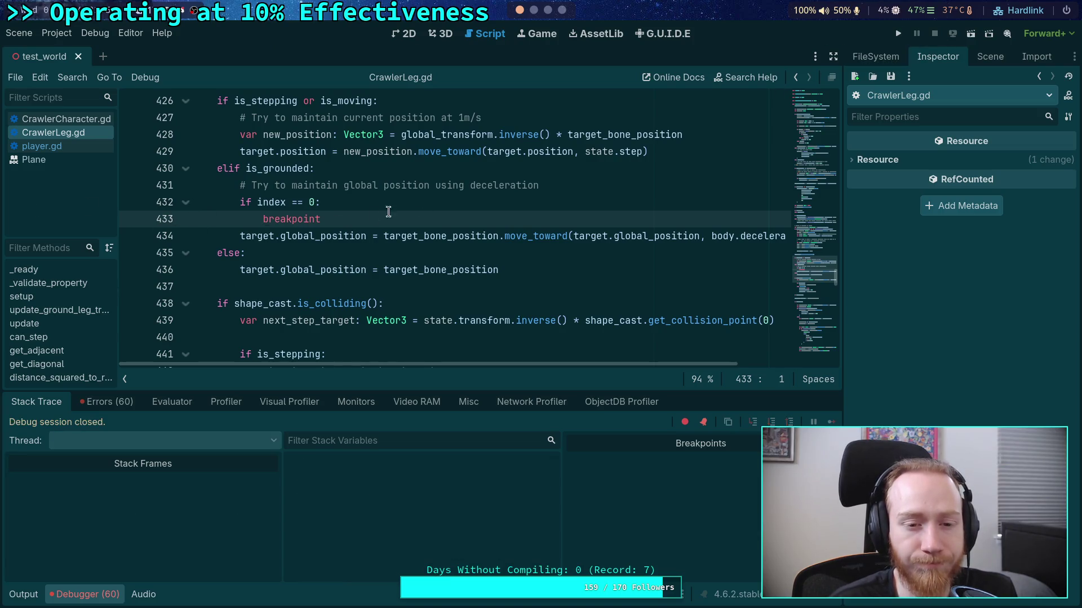
drag(321, 220, 128, 204)
key(BackSpace)
key(BackSpace)
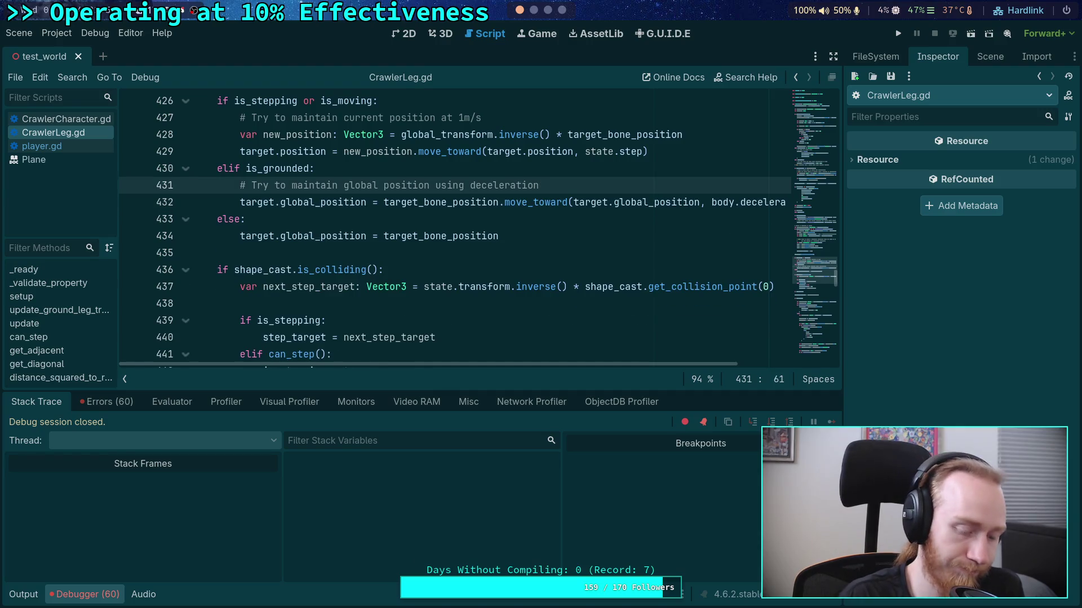
key(ctrl+s)
key(ctrl+0)
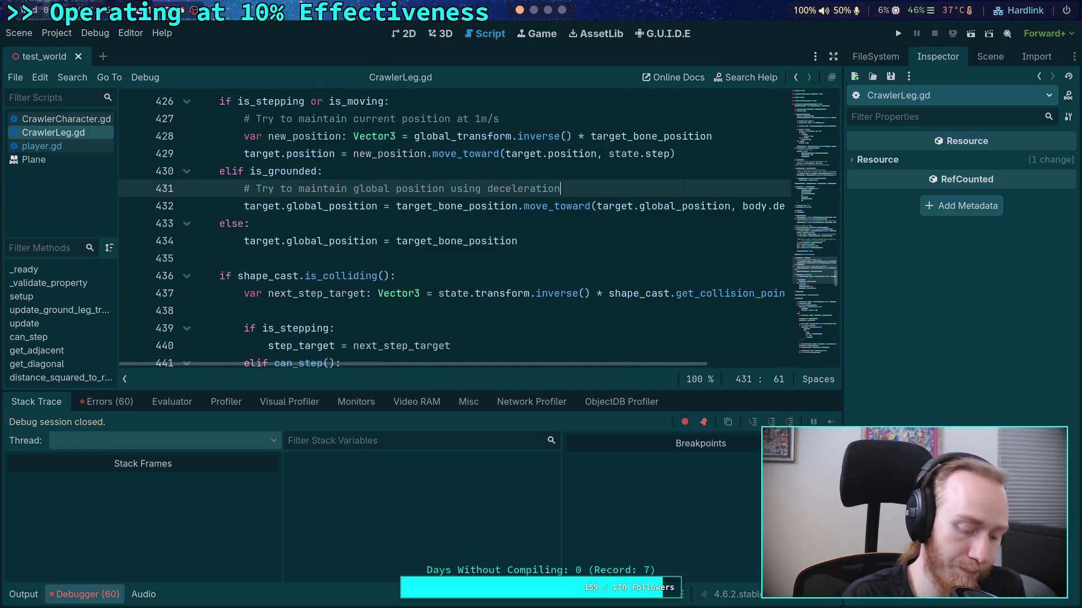
click(896, 33)
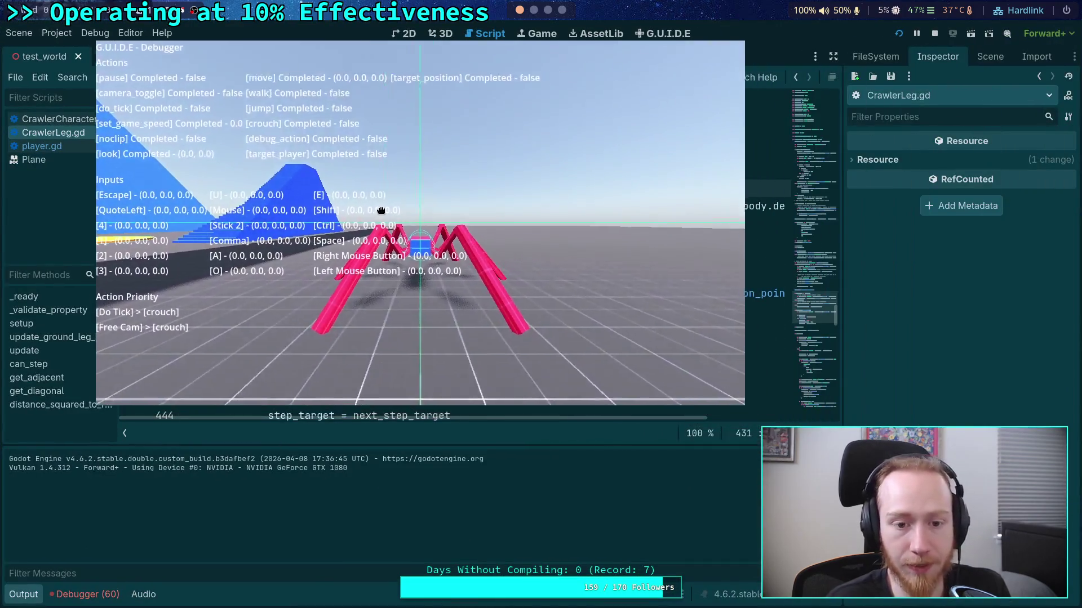
Select FL_Target in the Remote tree, step the game one tick with period, then stop it
click(415, 272)
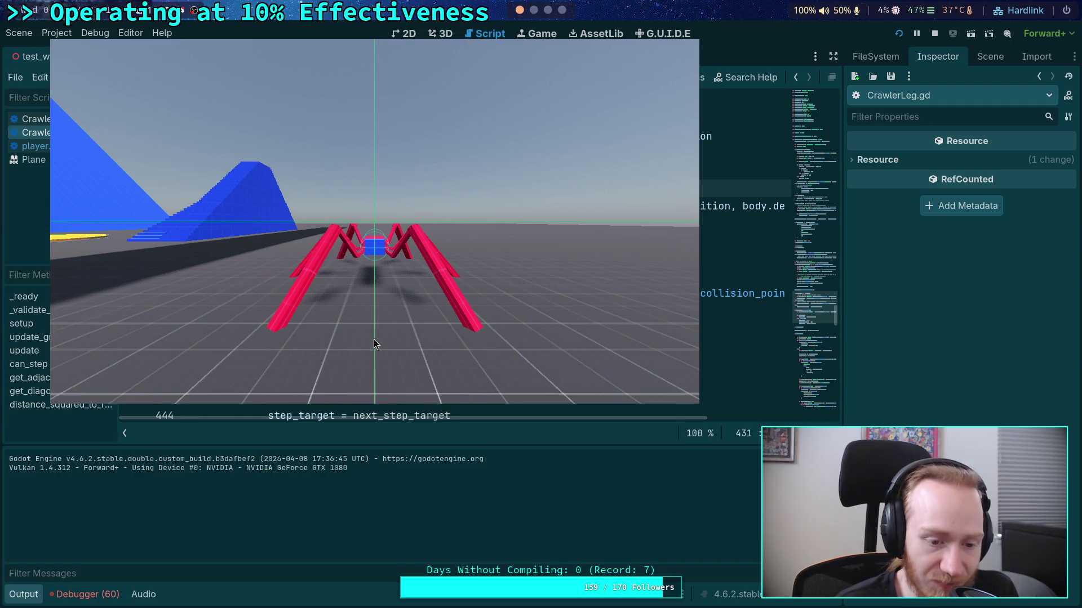
click(991, 57)
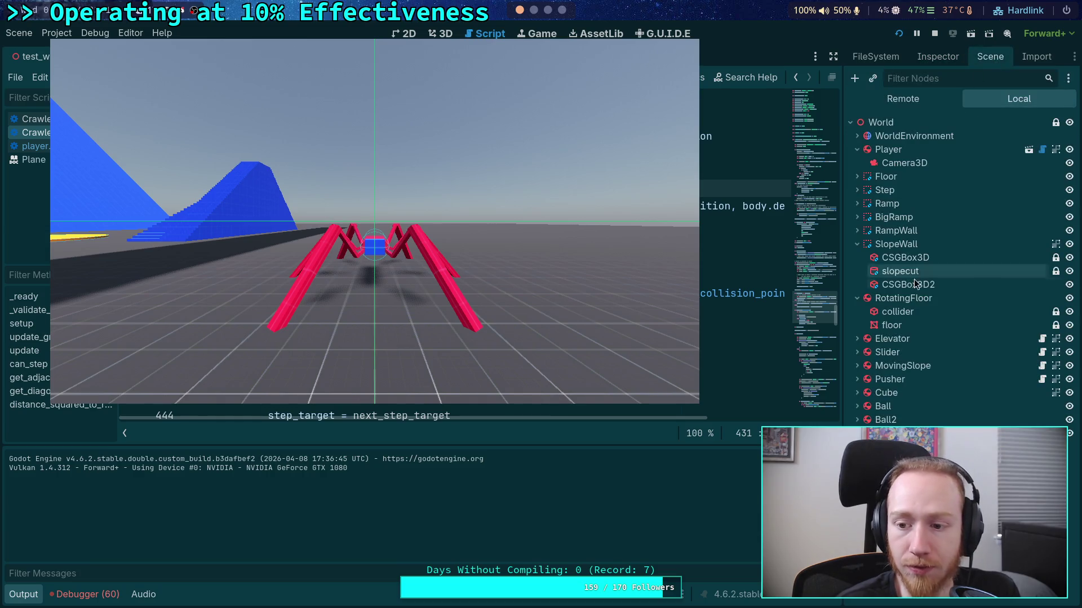
click(924, 95)
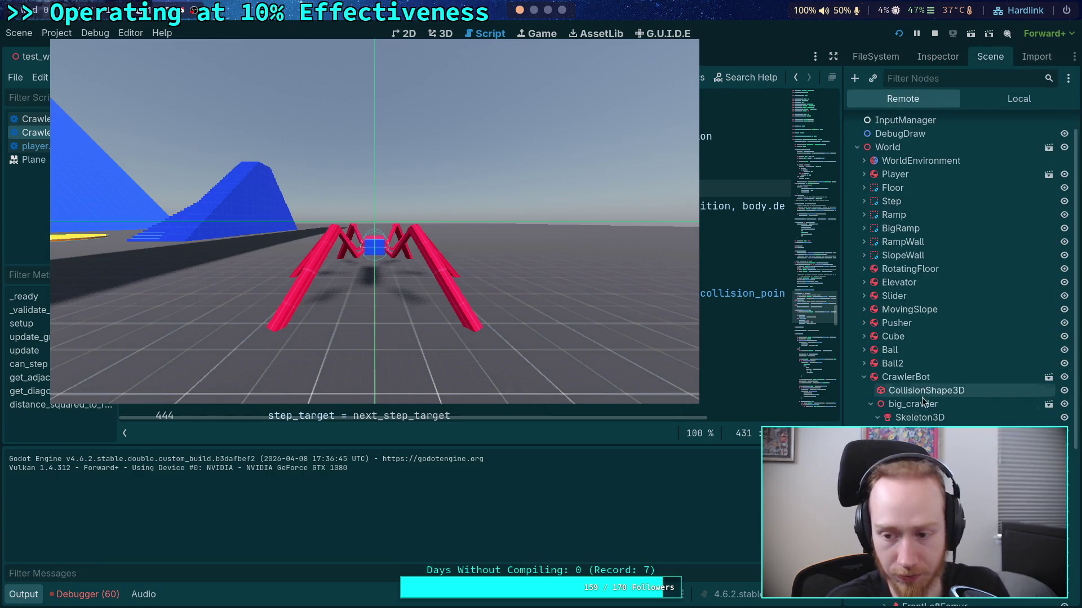
click(922, 58)
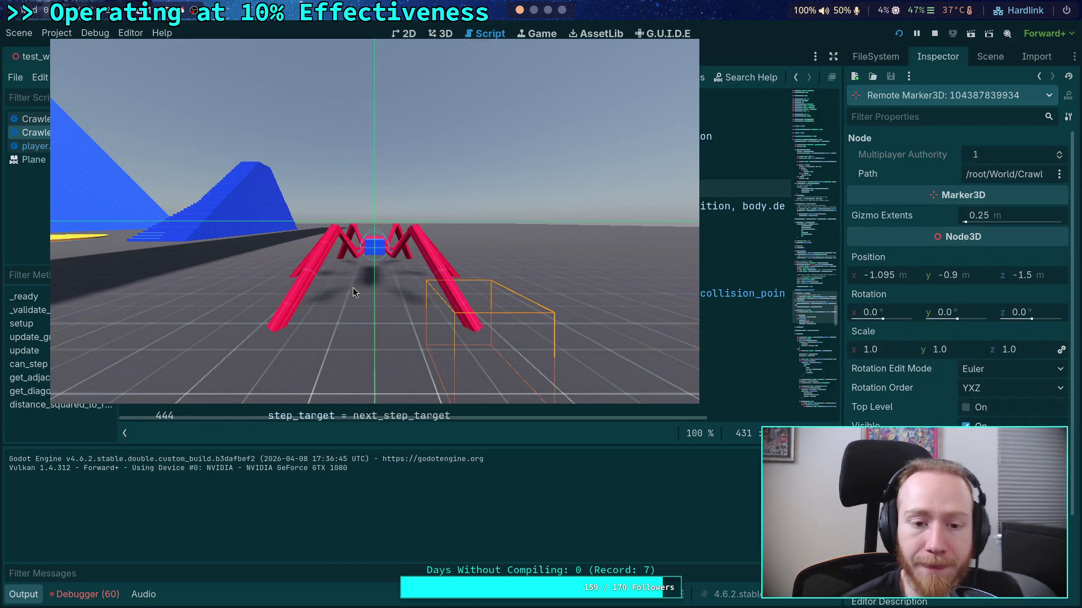
key(period)
key(period)
key(period)
key(period)
key(period)
key(period)
key(period)
key(period)
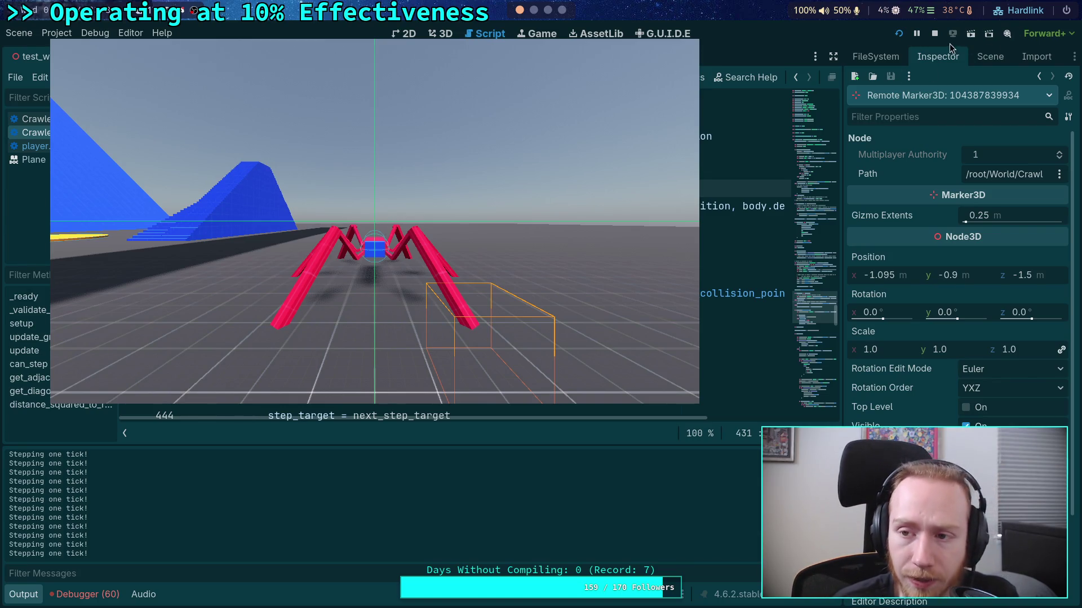
click(930, 35)
scroll(327, 324, up, 2)
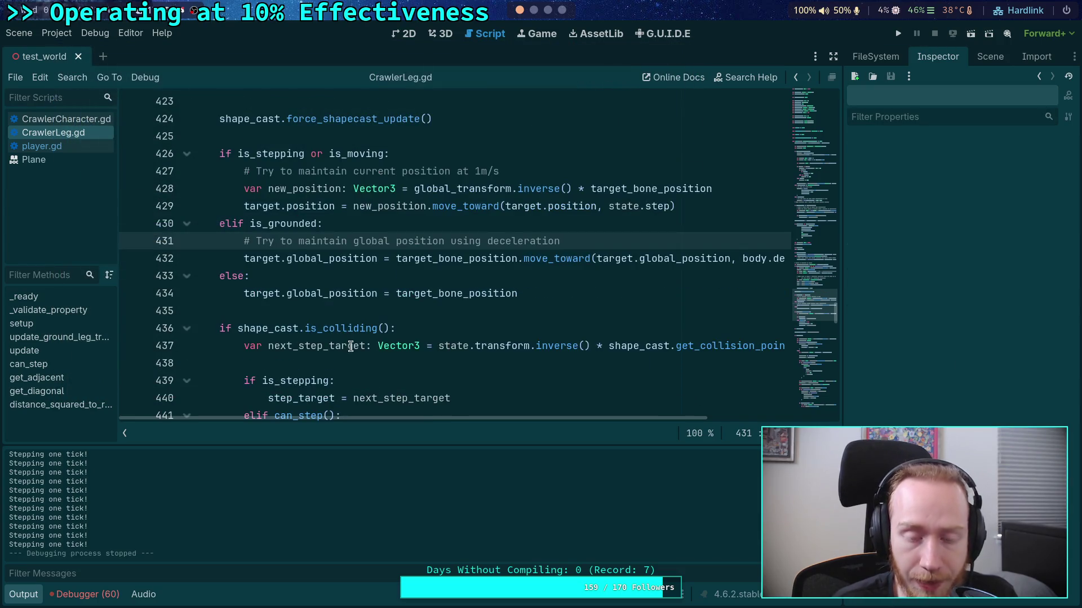
Highlight every use of 'target' on line 432 and collapse the Output panel
drag(547, 419, 485, 415)
double_click(273, 302)
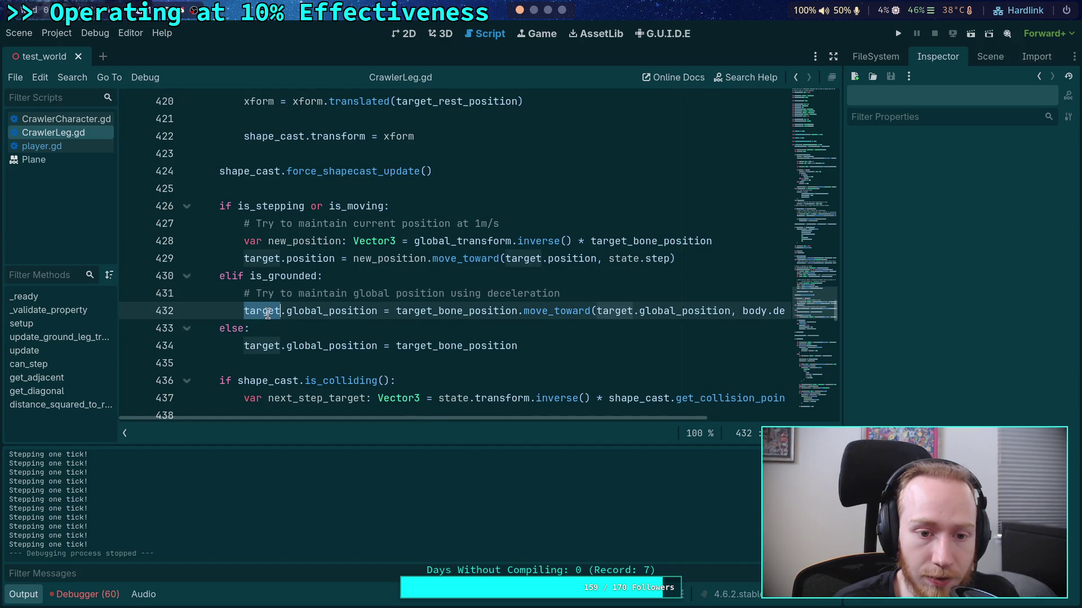
scroll(417, 288, up, 10)
scroll(417, 287, down, 10)
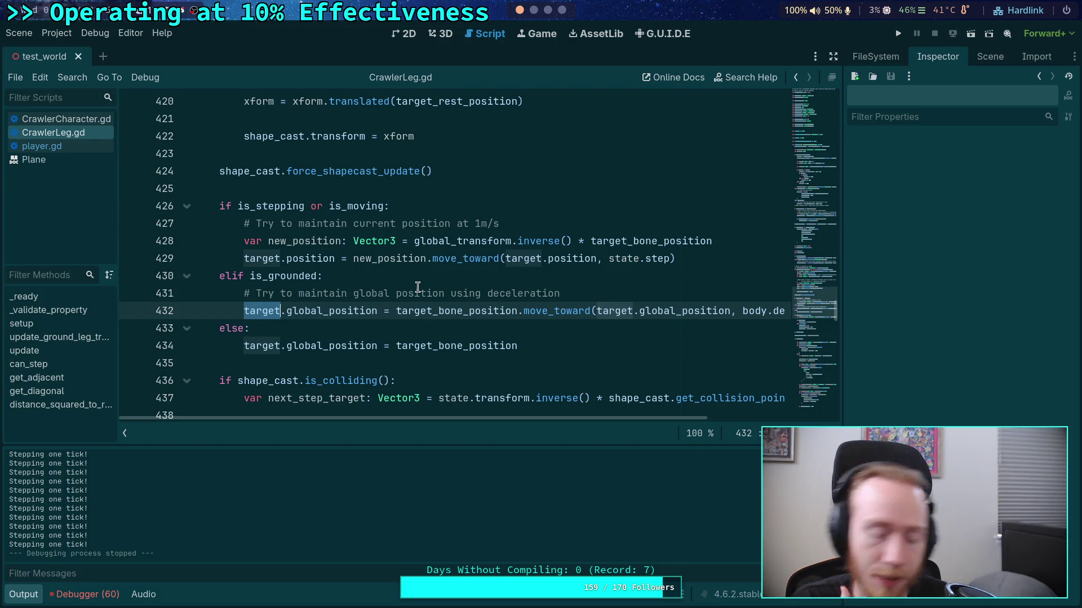
click(26, 598)
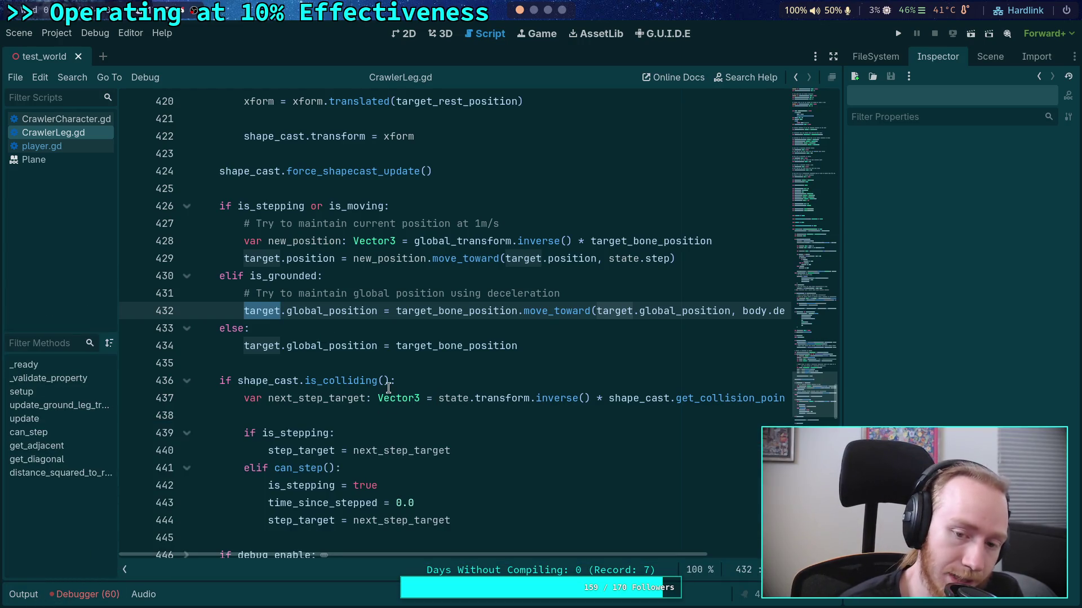
Scroll up to the member variable declarations and place the caret at the end of line 135
scroll(396, 400, up, 6)
scroll(396, 401, up, 20)
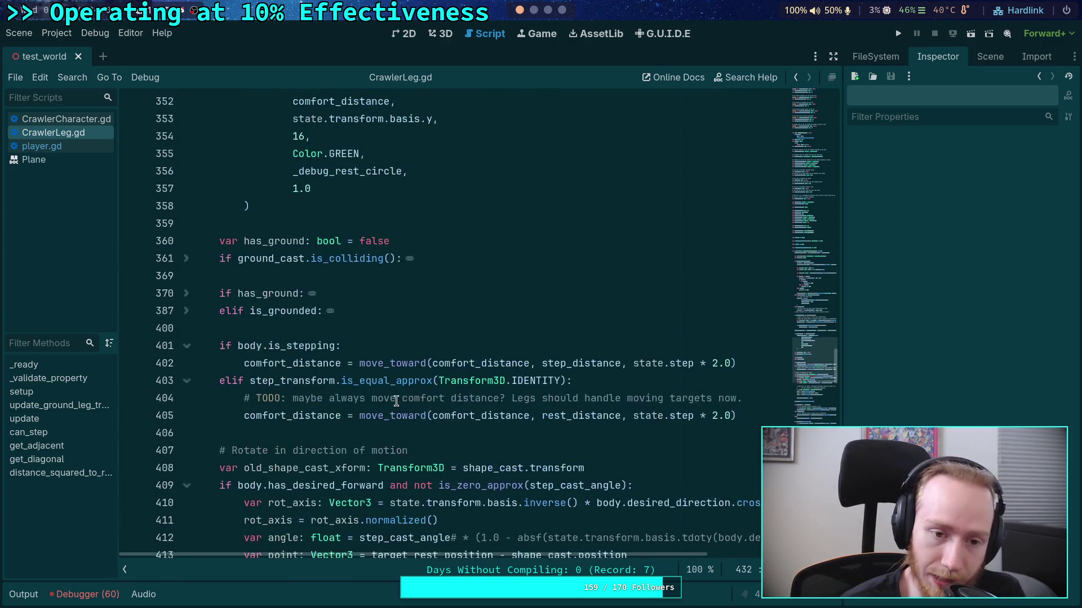
scroll(396, 400, up, 15)
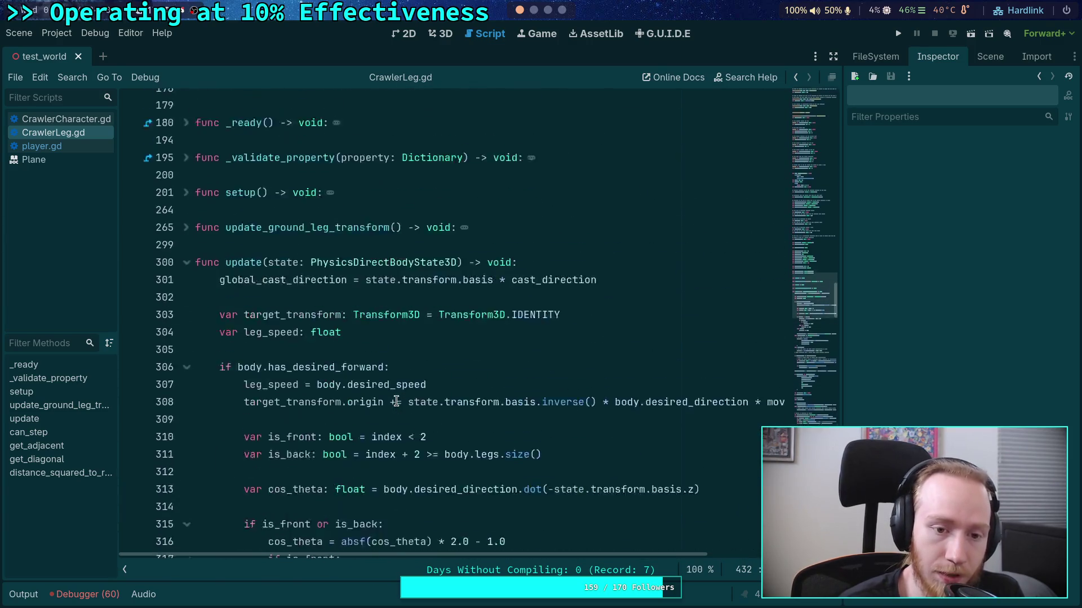
scroll(396, 400, down, 14)
scroll(416, 349, up, 7)
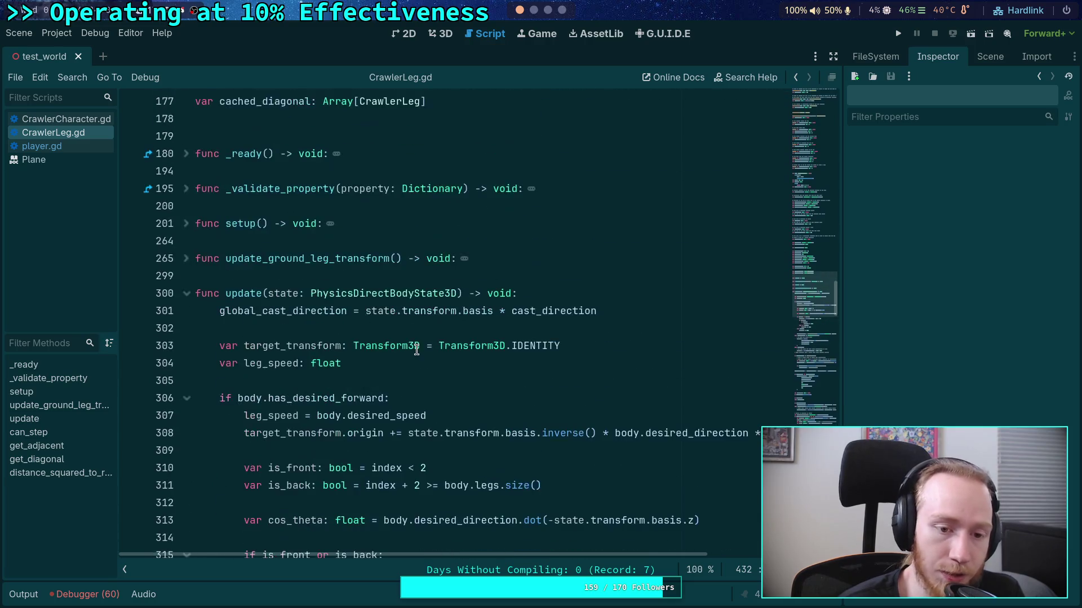
scroll(416, 350, up, 9)
scroll(417, 366, down, 3)
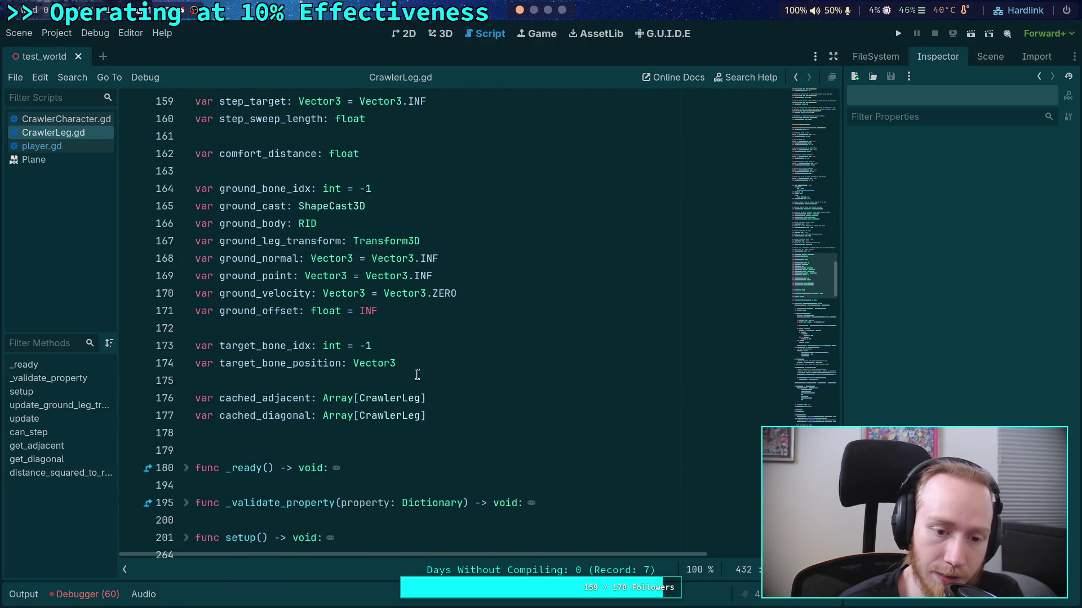
scroll(418, 375, up, 2)
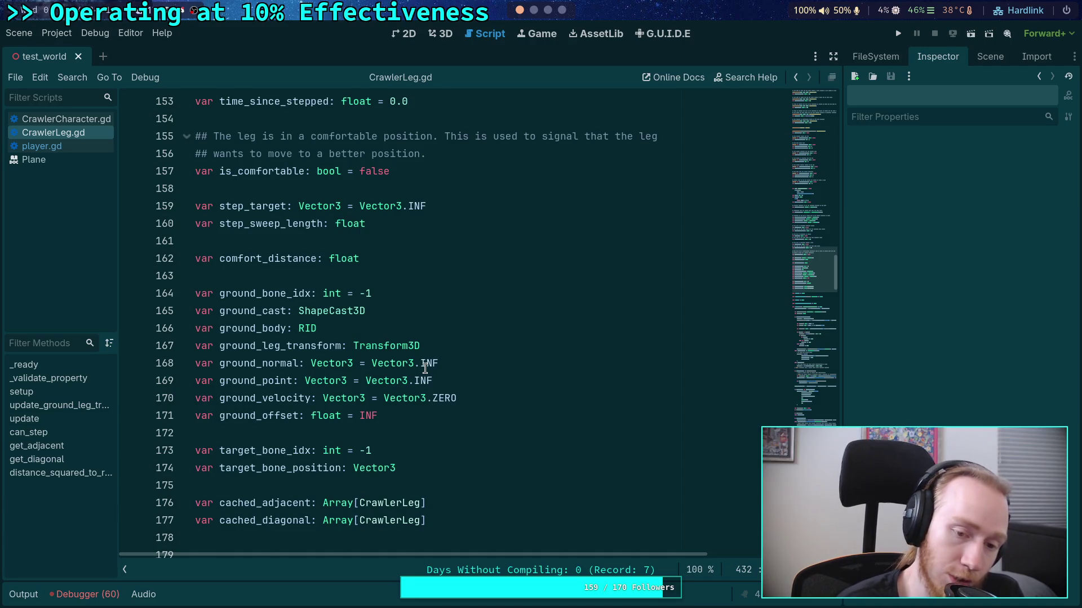
scroll(425, 368, up, 3)
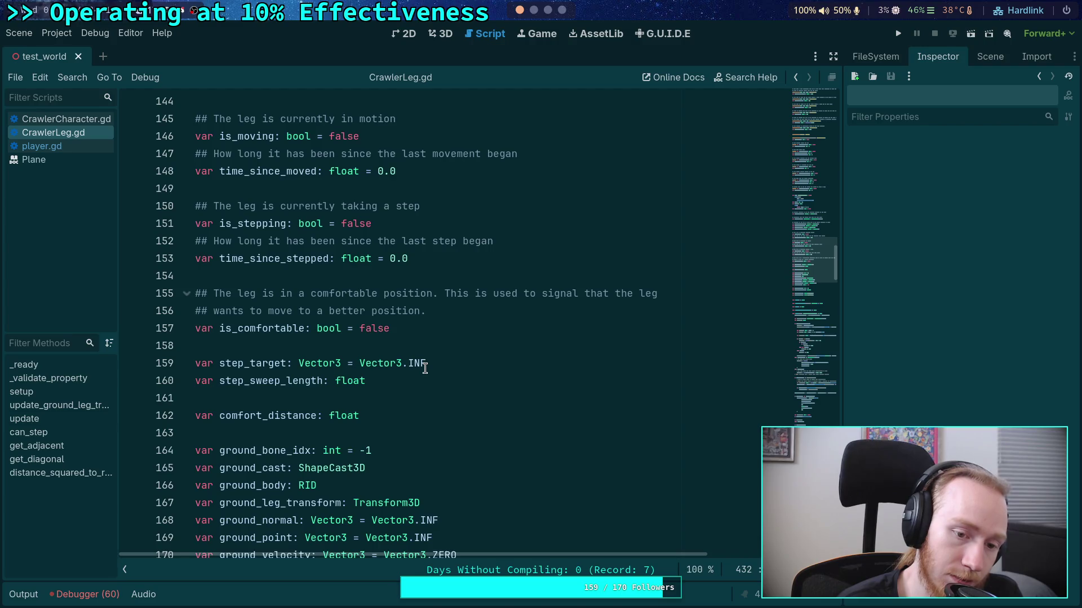
scroll(425, 369, up, 2)
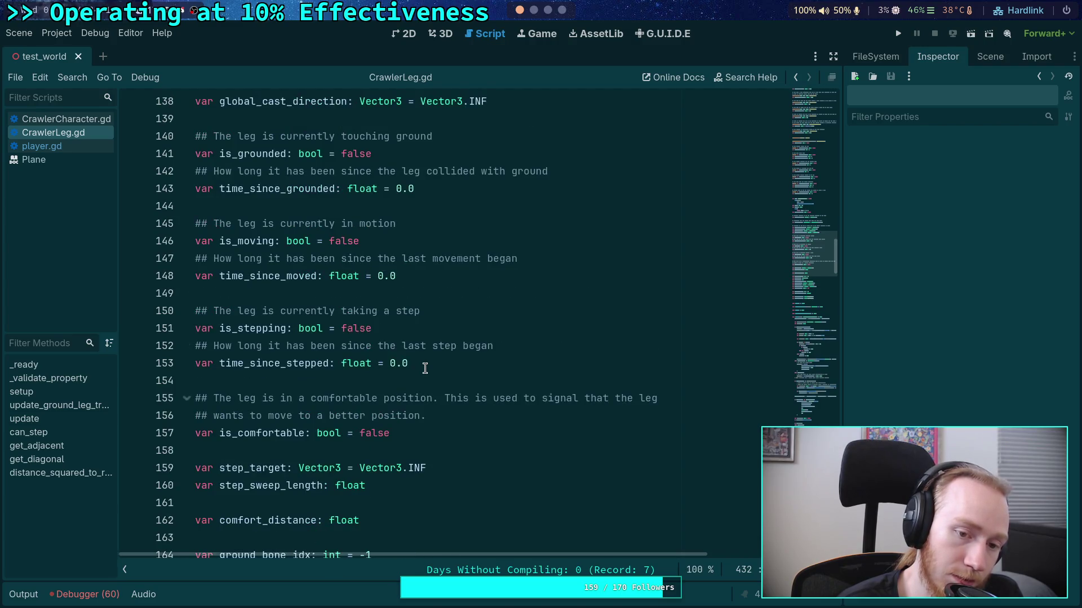
scroll(425, 368, up, 3)
scroll(425, 368, up, 2)
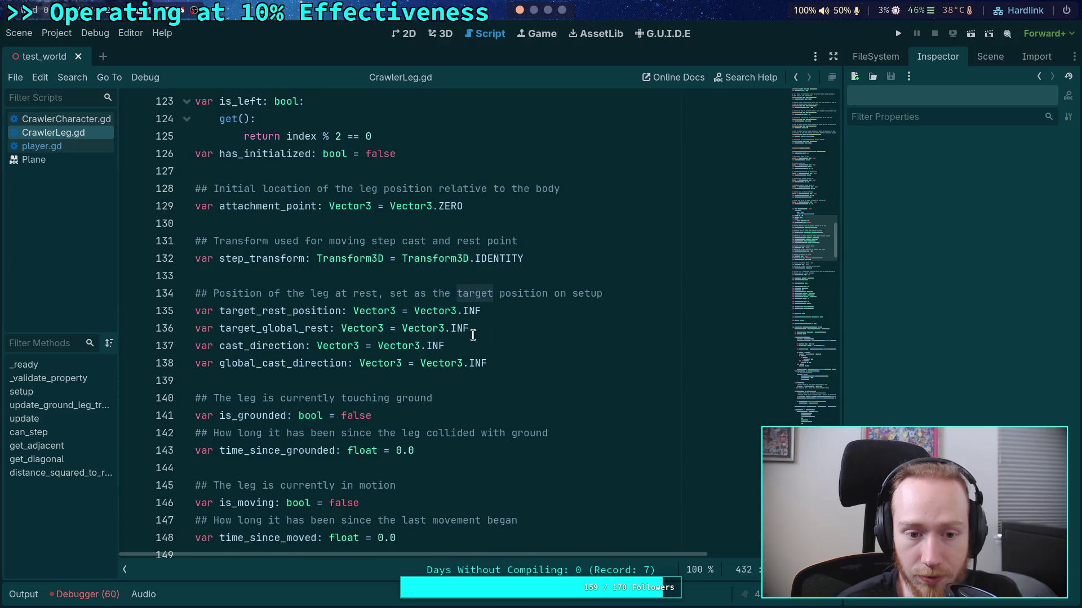
click(560, 304)
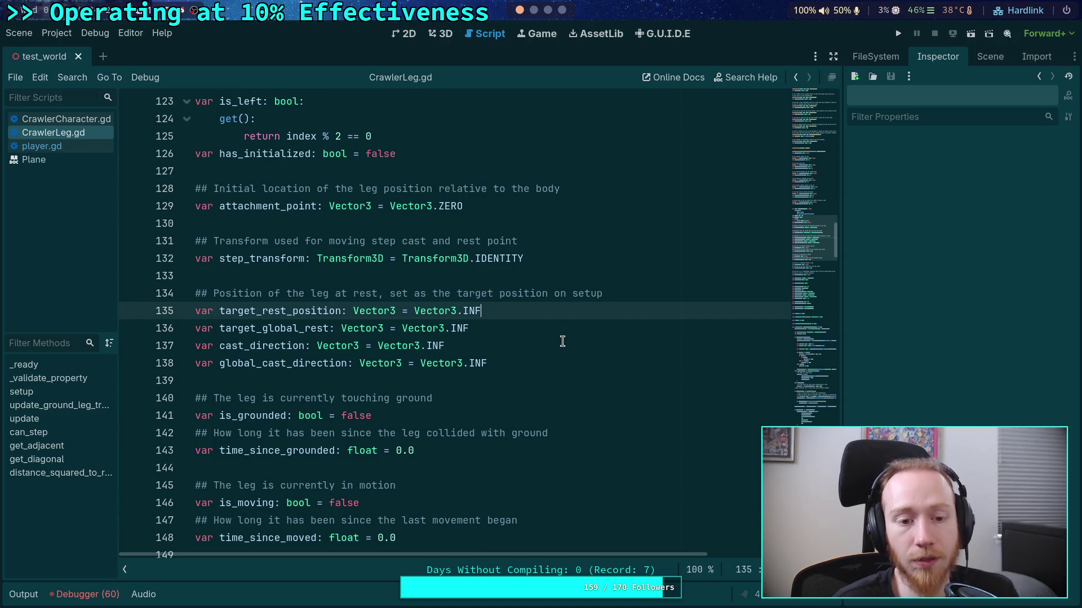
Add 'var target_last_global: Vector3 = Vector3.INF' on a new line below target_global_rest
key(Down)
key(Up)
key(Down)
key(Return)
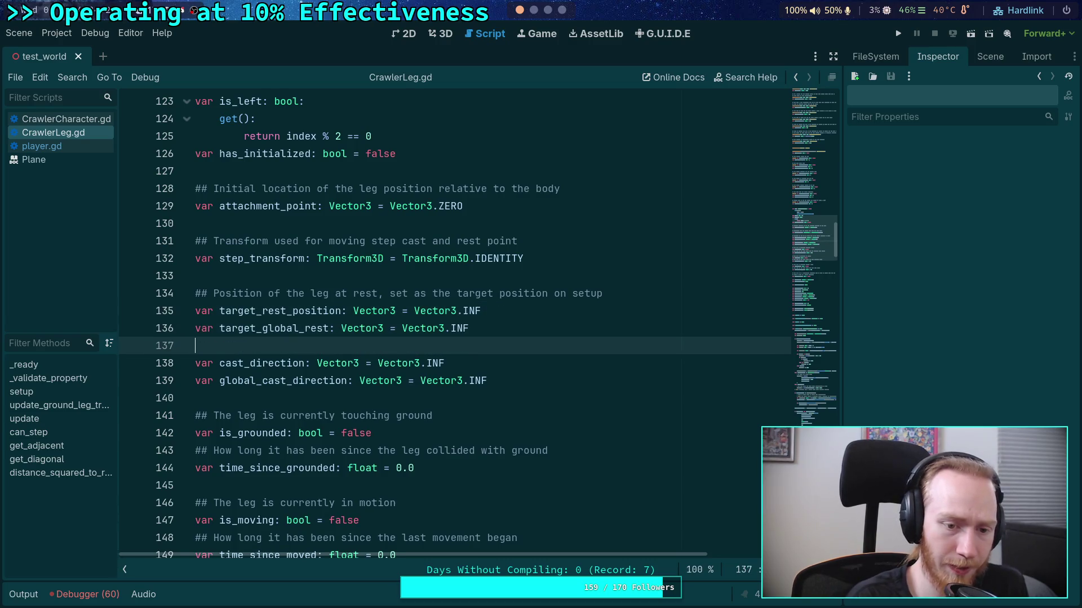
text(var)
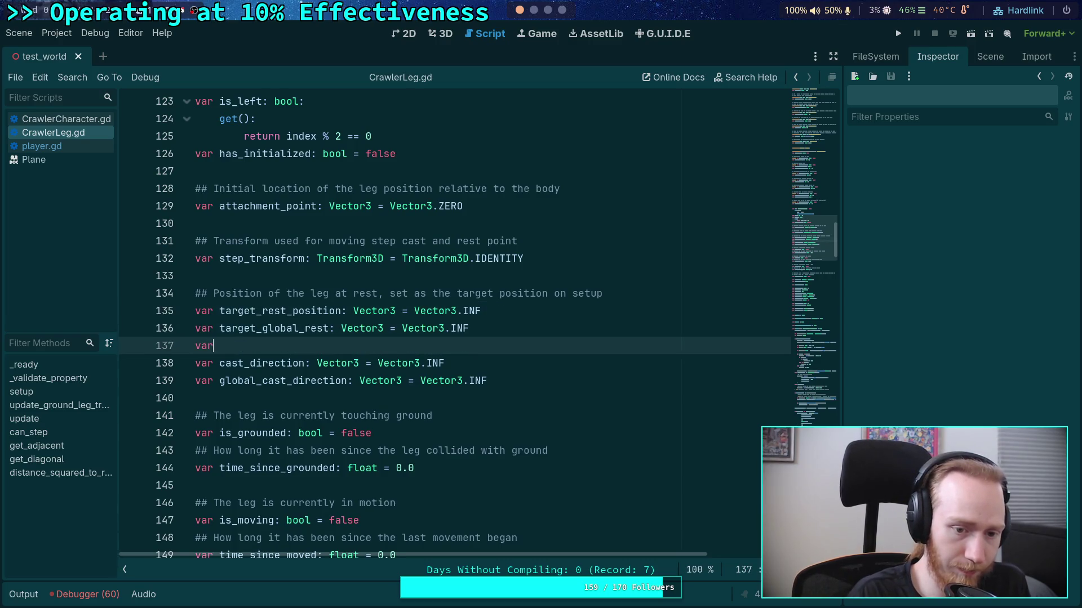
text( last_global)
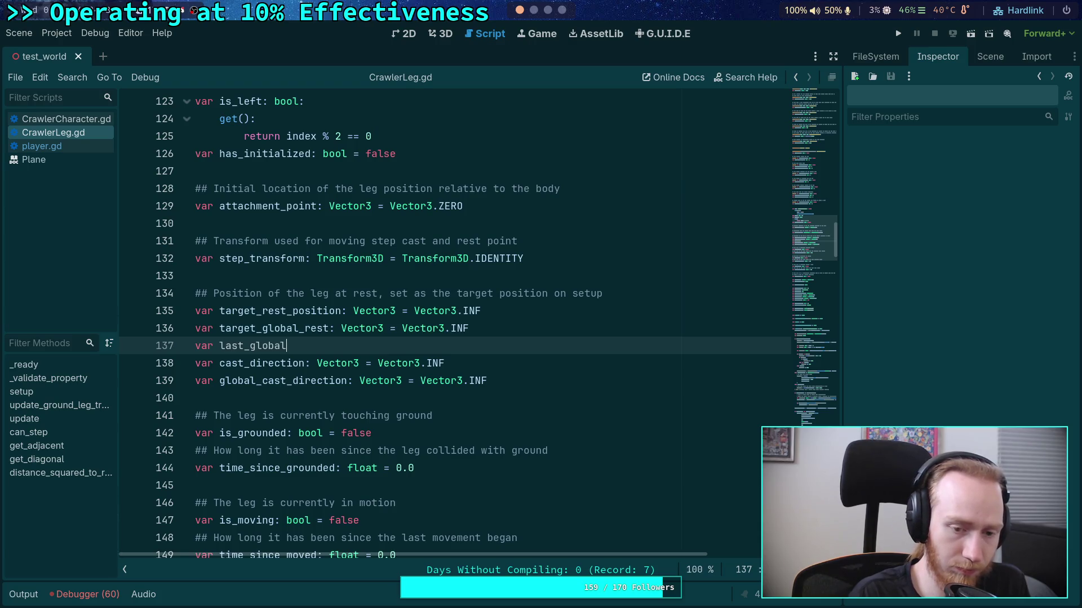
key(BackSpace)
key(BackSpace)
key(BackSpace)
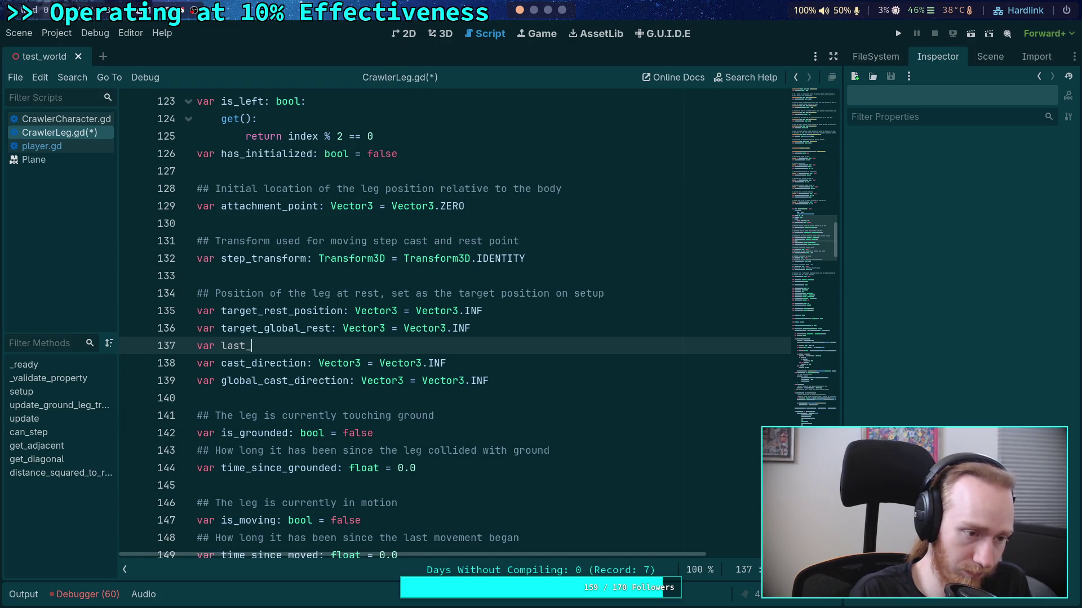
key(BackSpace)
key(BackSpace)
key(BackSpace)
text(ta)
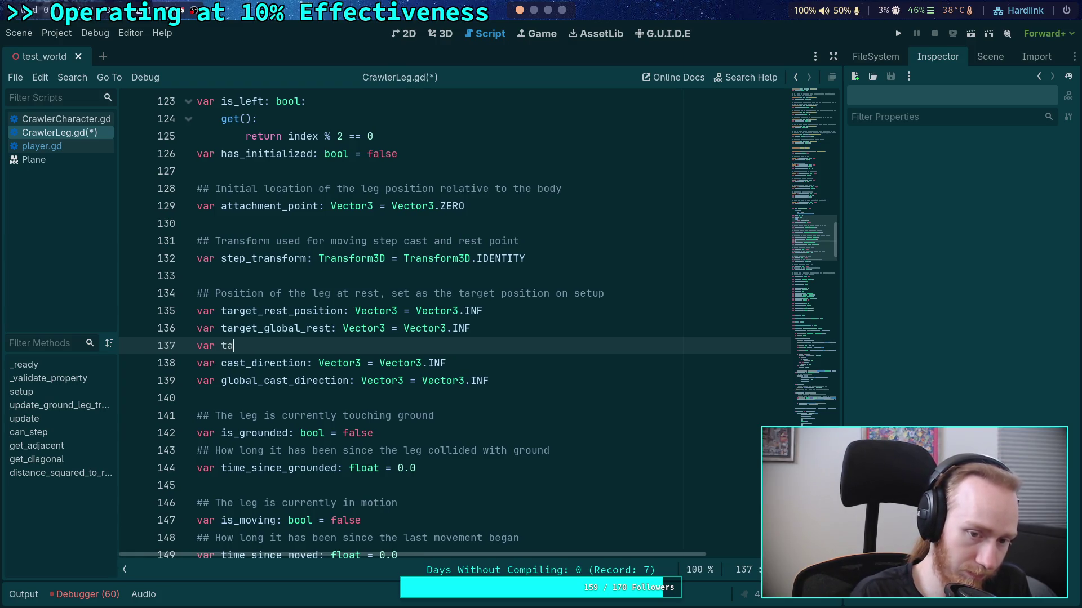
text(rget_last_)
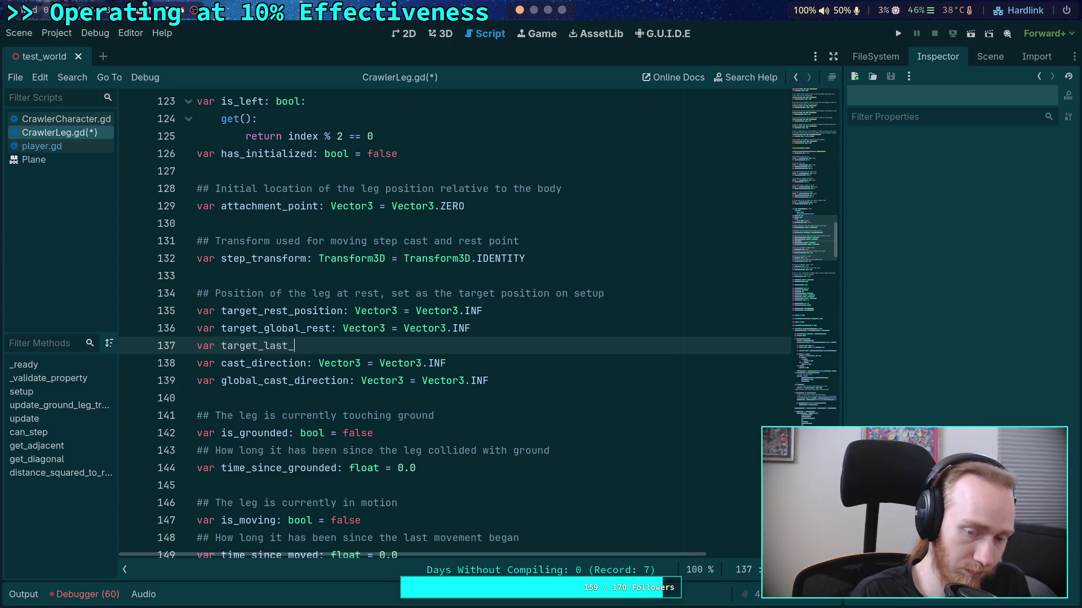
text(global)
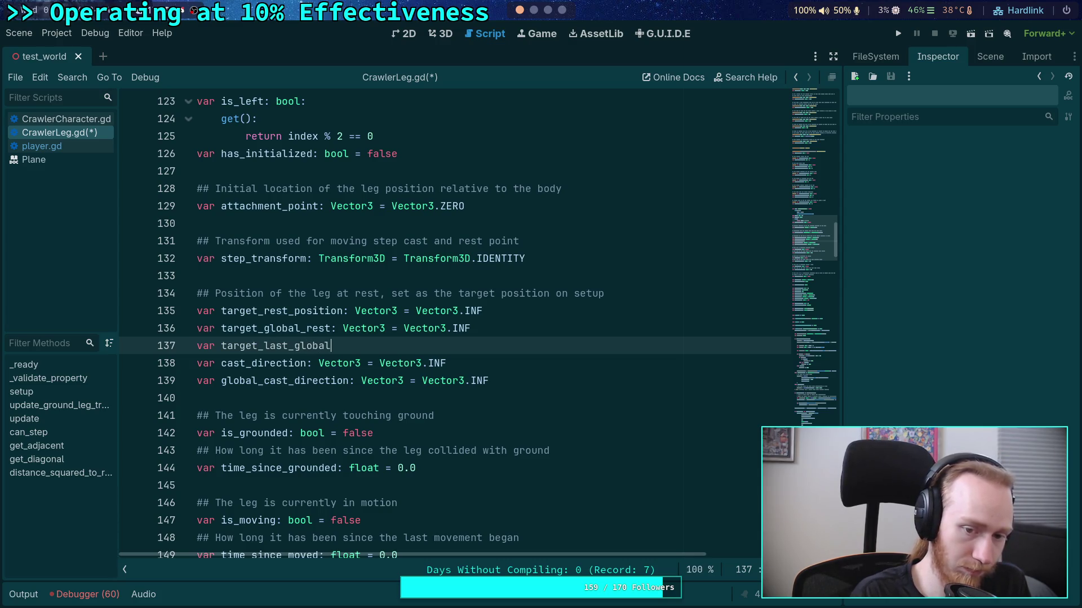
text(: Vector3)
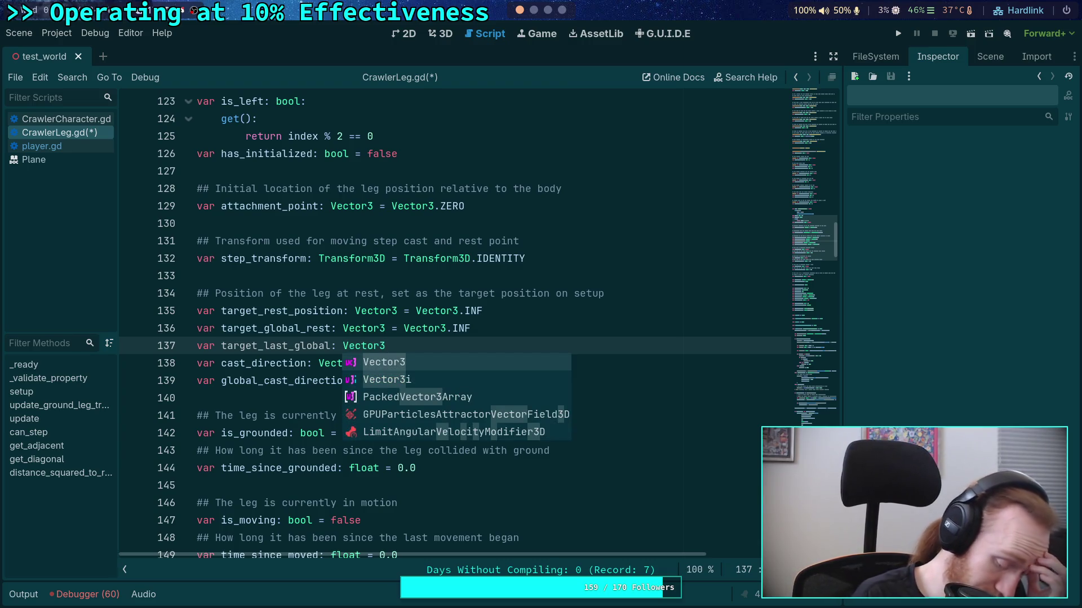
text( = Vector3.I)
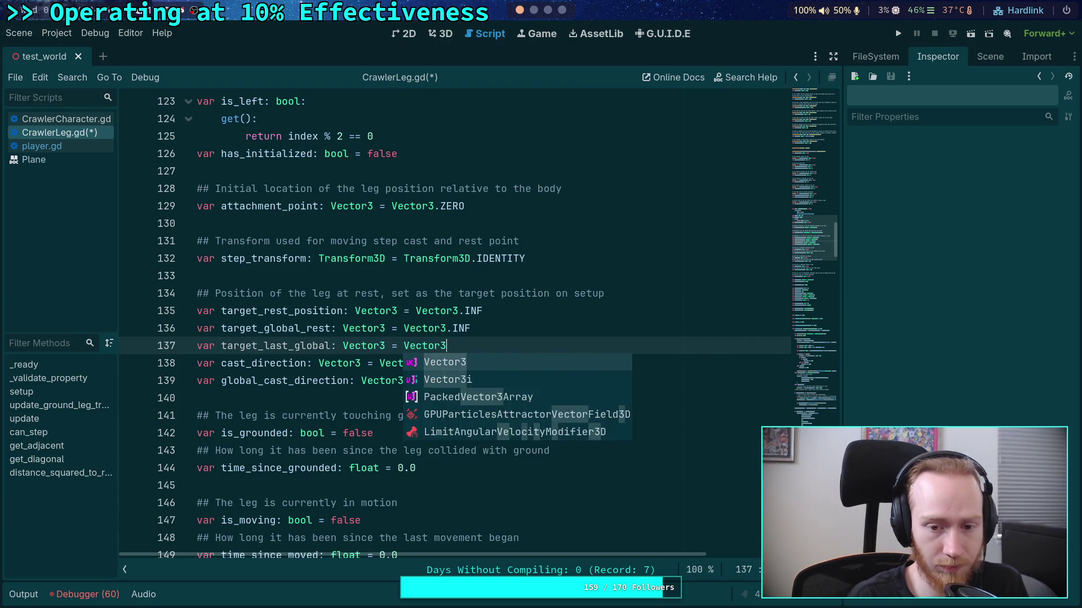
key(Return)
Jump via the minimap down to the leg's movement update code
click(584, 358)
mouse_move(830, 255)
mouse_down()
mouse_move(818, 391)
mouse_move(806, 363)
mouse_move(818, 417)
mouse_up()
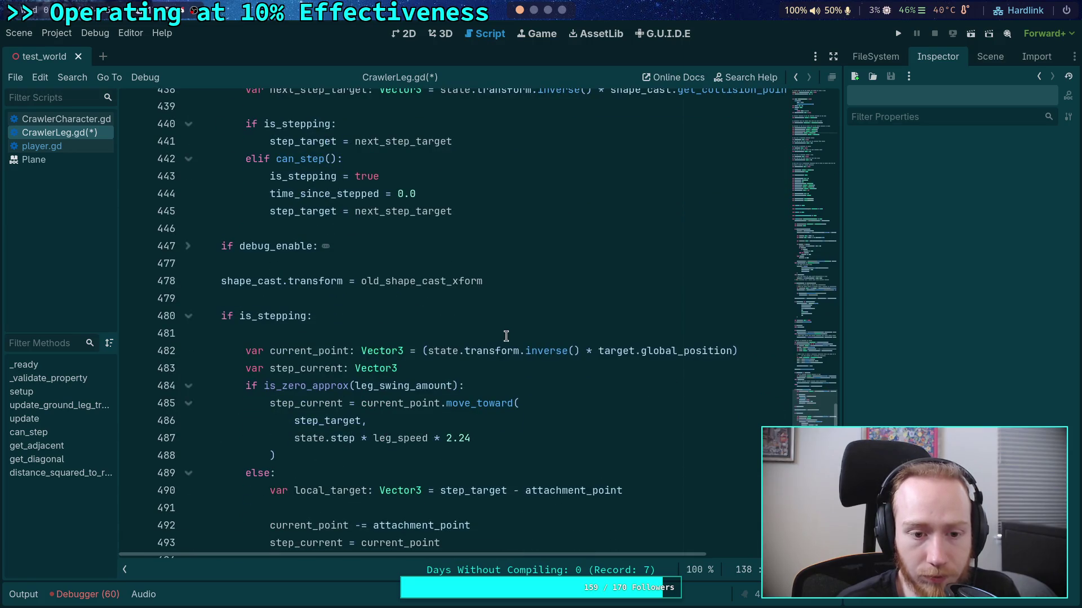
scroll(505, 336, down, 3)
scroll(395, 332, up, 10)
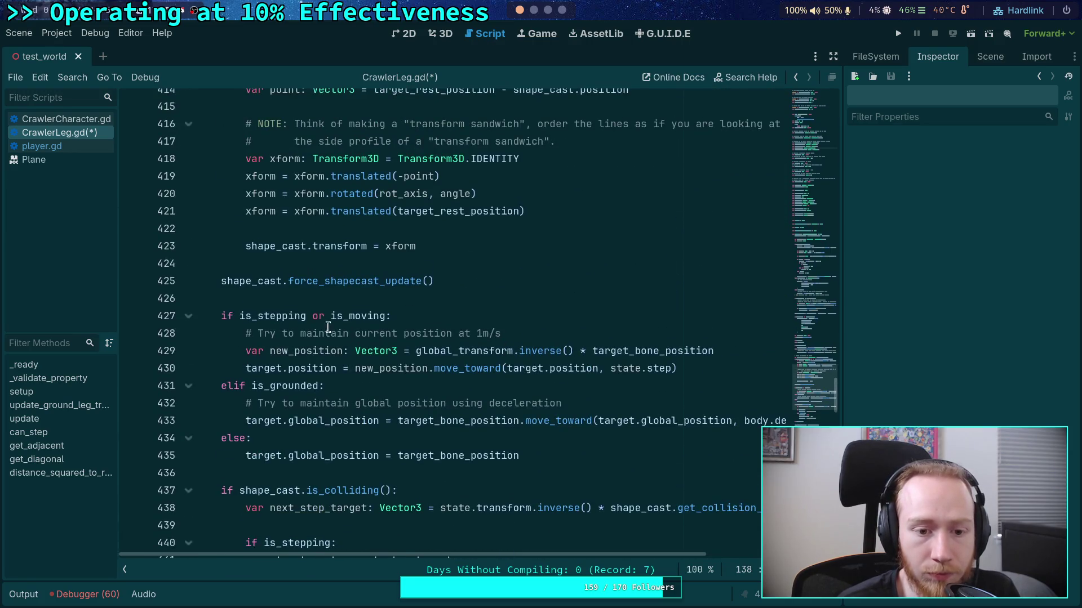
click(274, 298)
click(233, 316)
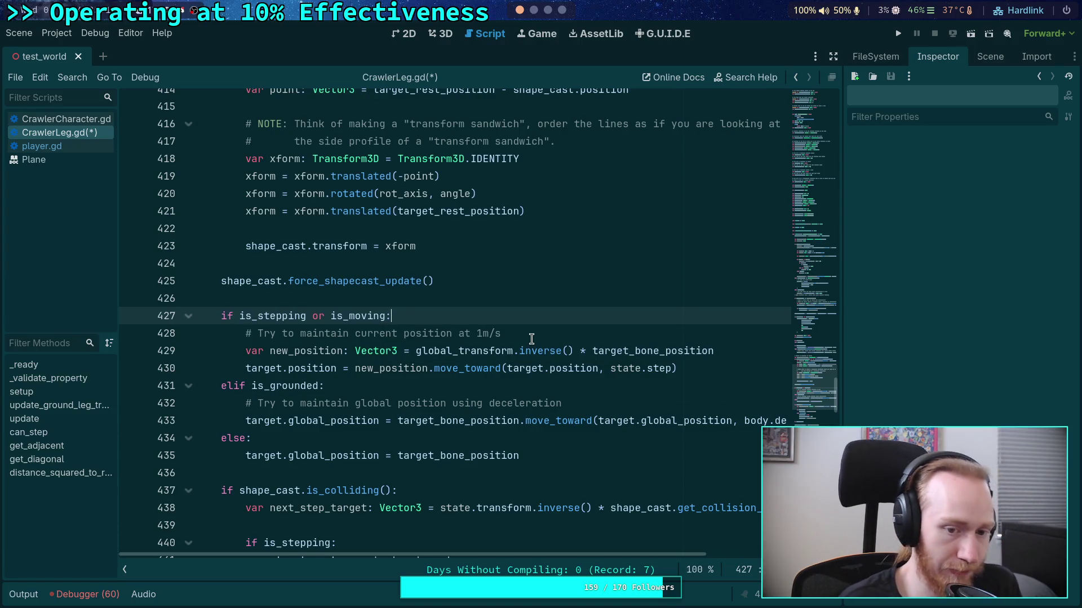
key(Return)
text(if target_l)
key(Return)
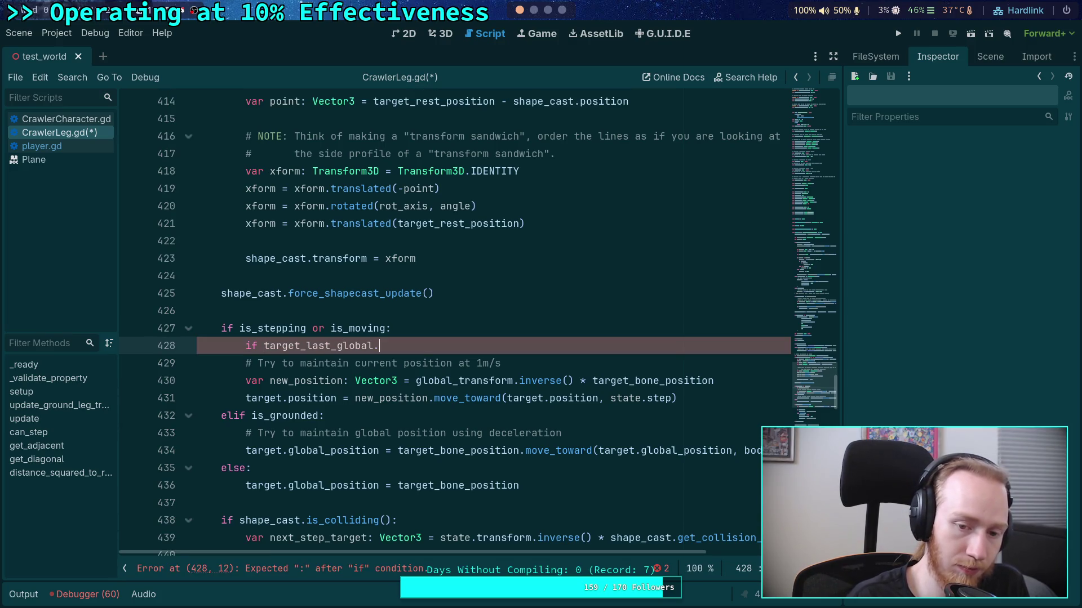
text(is_fi)
key(Return)
text(:)
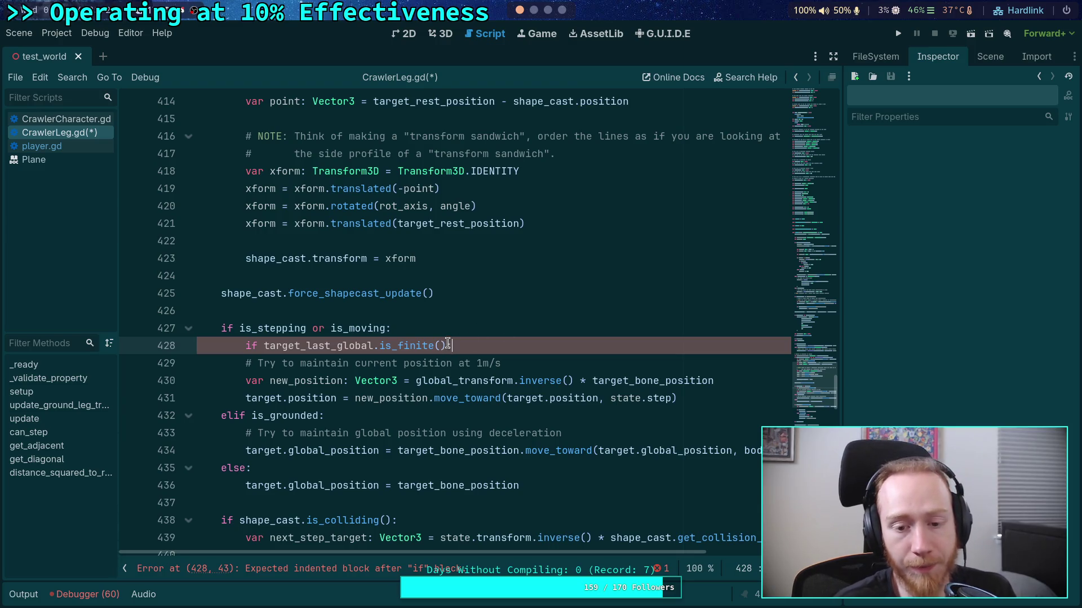
key(shift+Up)
key(BackSpace)
scroll(478, 324, up, 20)
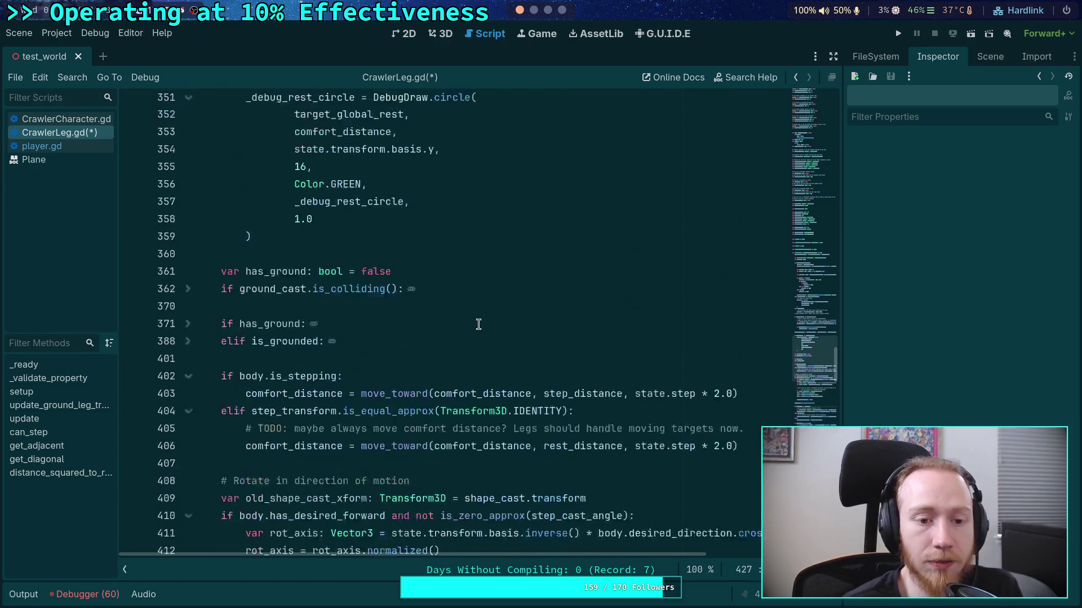
In setup(), add 'target_last_global = target.global_position' after 'has_initialized = true' and save
scroll(455, 335, up, 7)
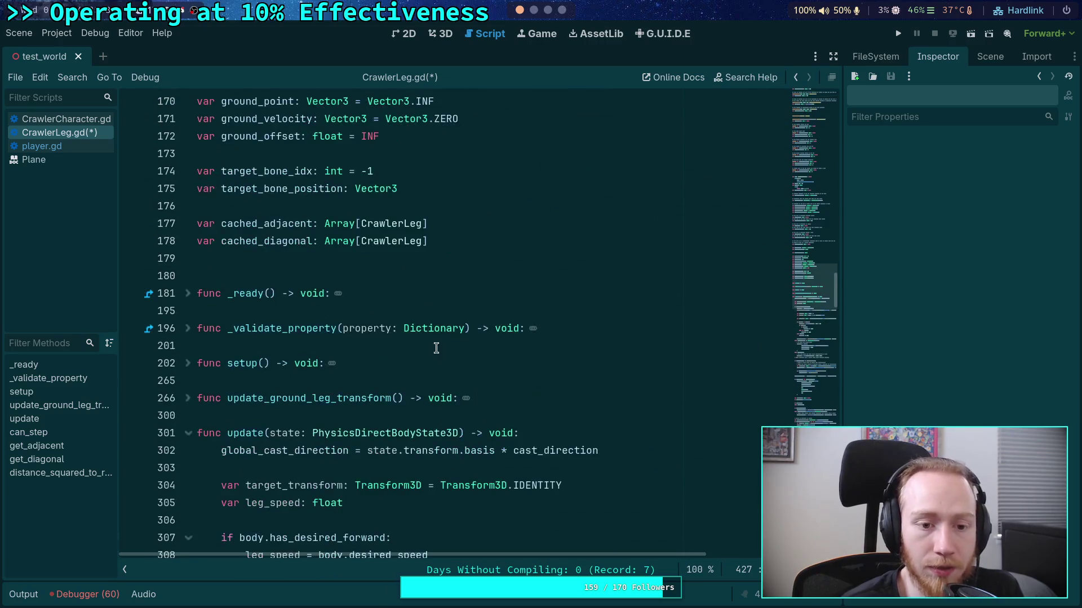
scroll(228, 214, down, 2)
scroll(240, 225, up, 2)
click(188, 206)
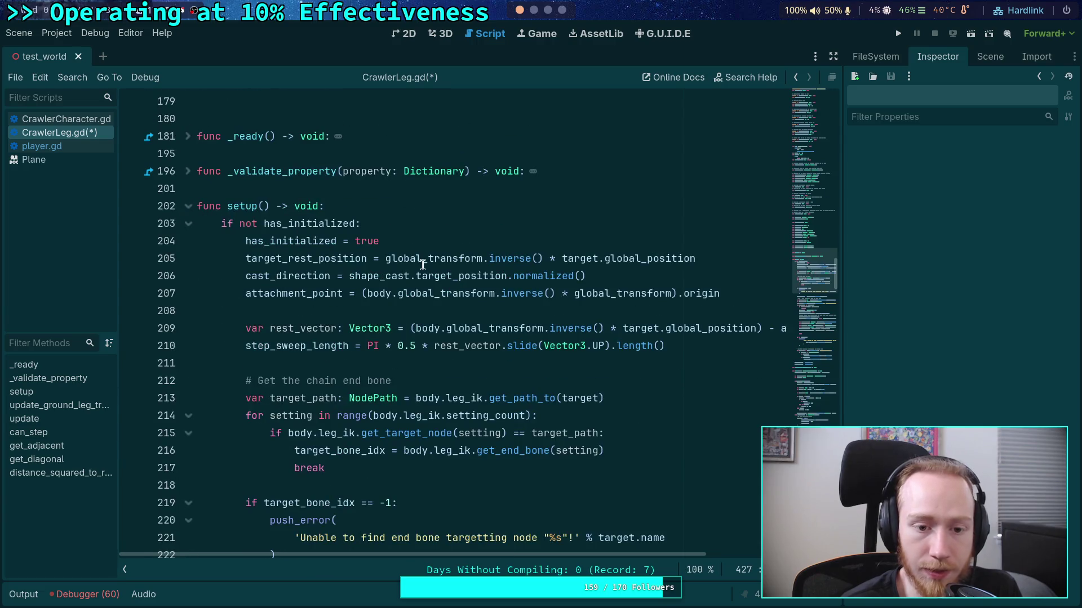
click(683, 239)
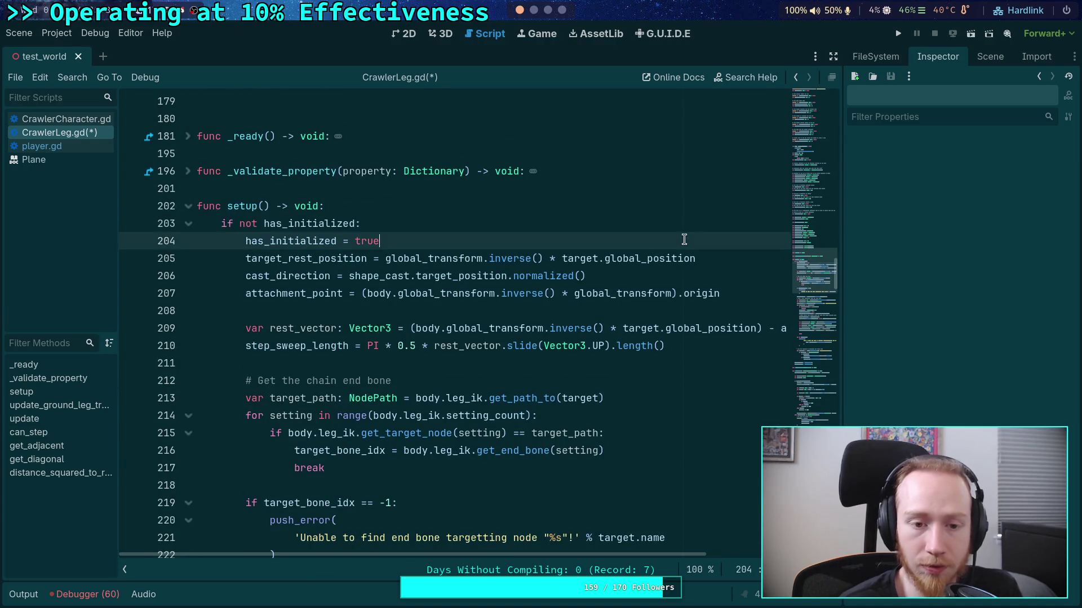
key(Return)
text(last)
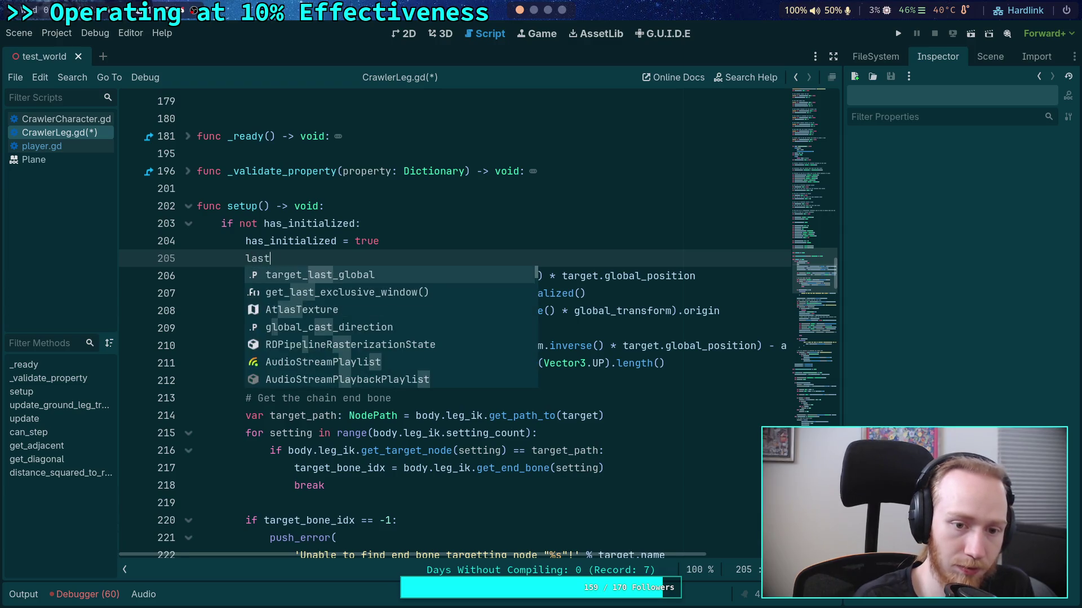
text(arget_last_global = target.glob)
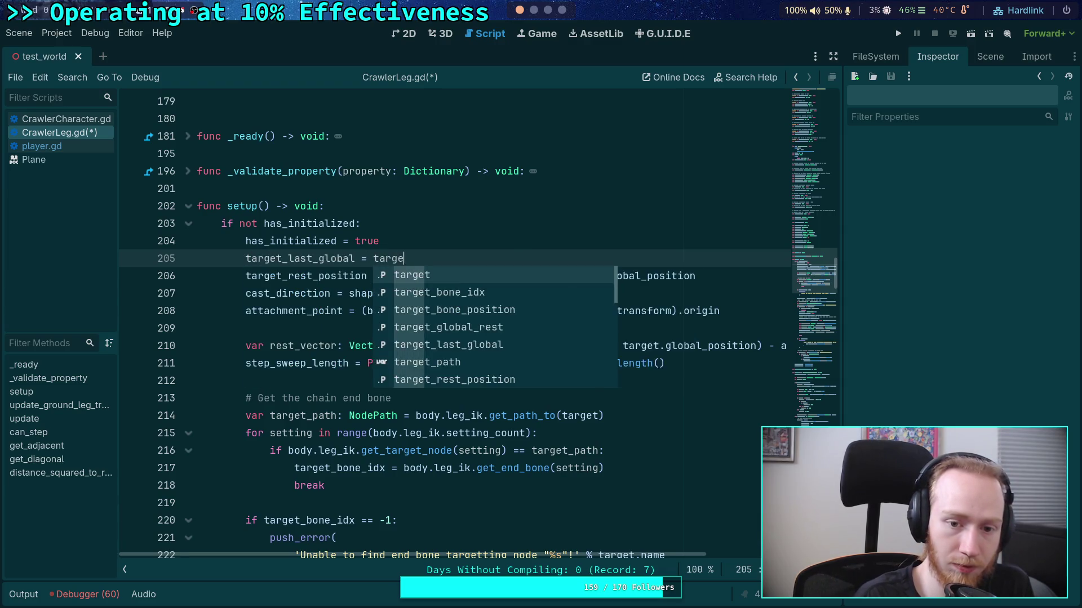
key(Down)
key(Return)
key(ctrl+s)
click(626, 328)
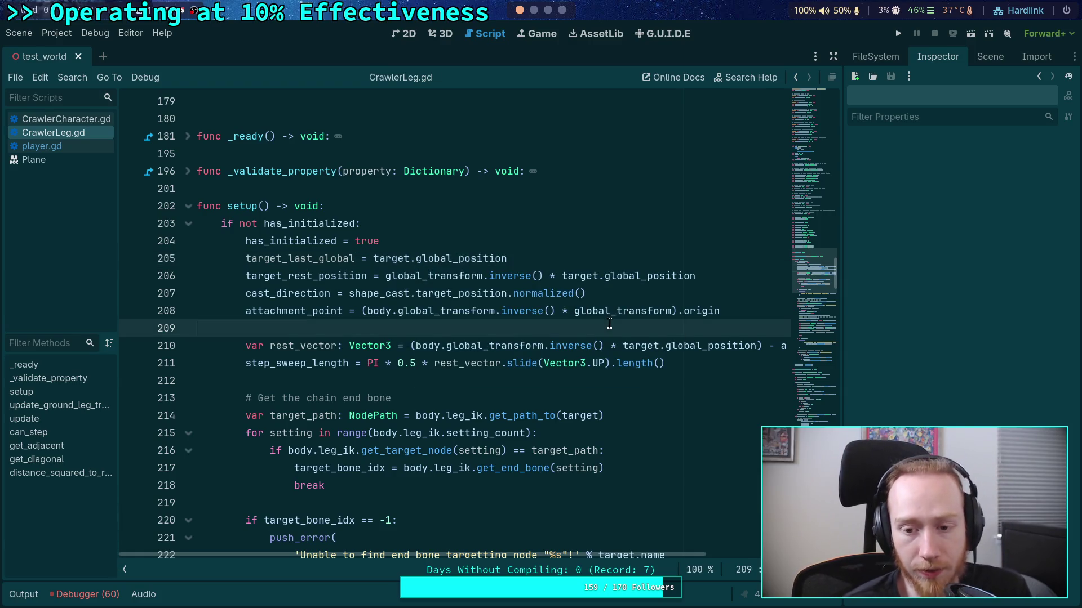
scroll(609, 321, down, 20)
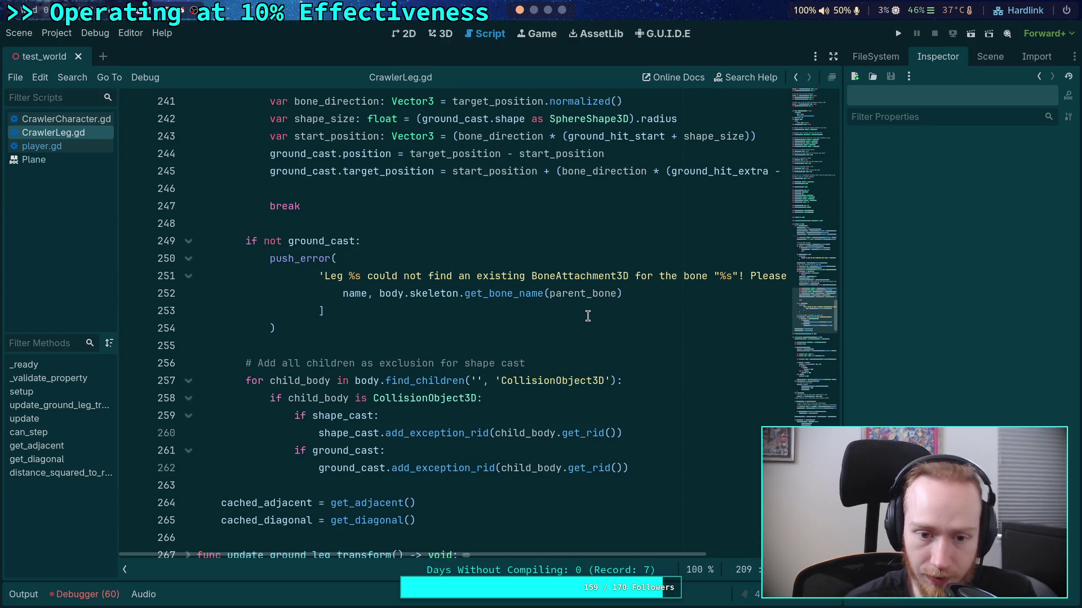
scroll(594, 318, down, 20)
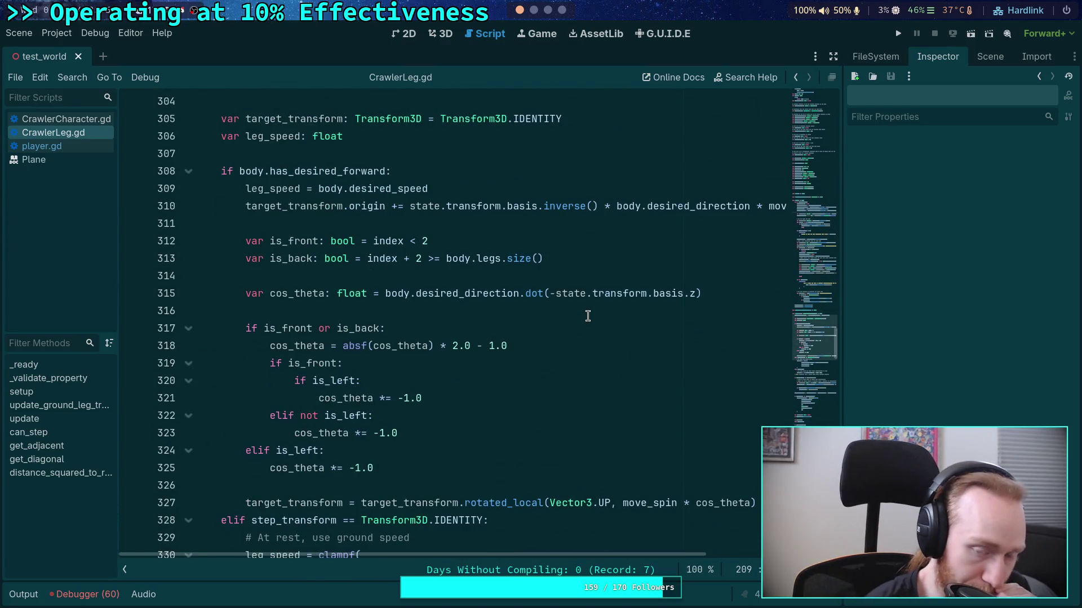
scroll(587, 316, down, 13)
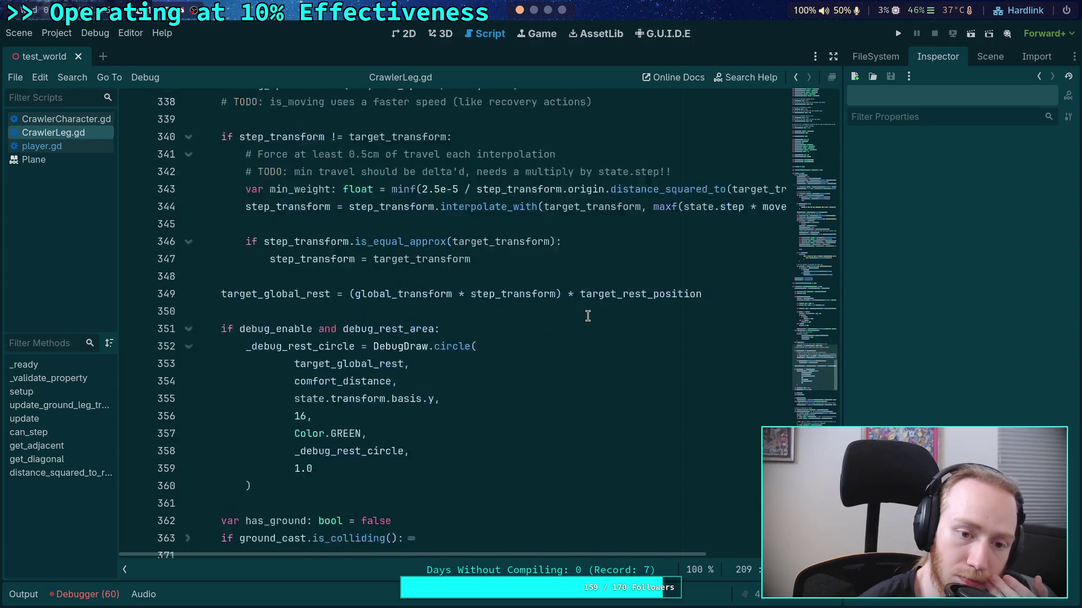
scroll(588, 316, down, 6)
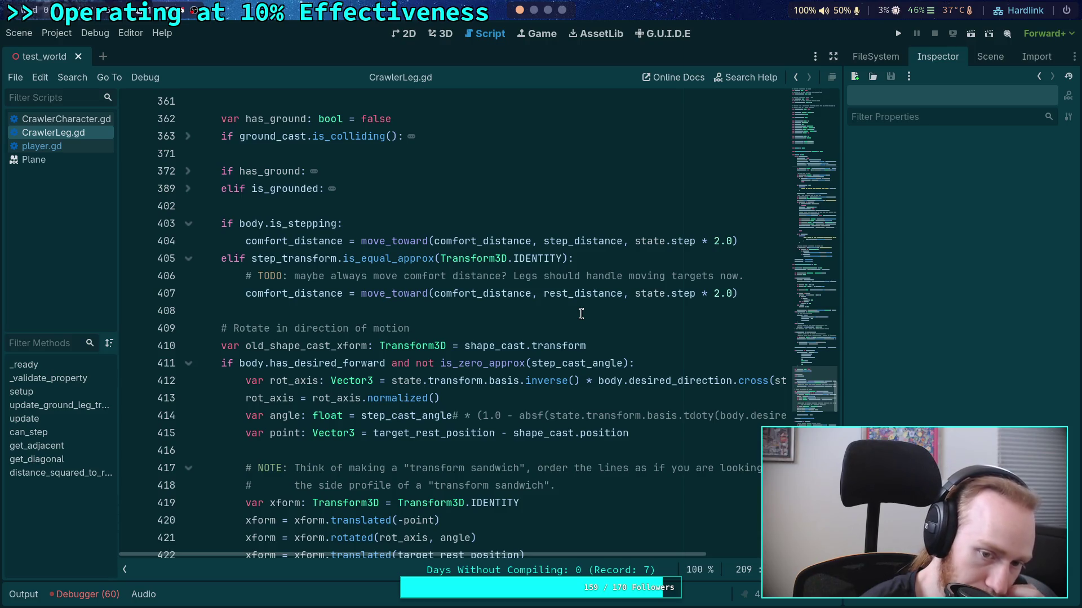
scroll(581, 314, down, 15)
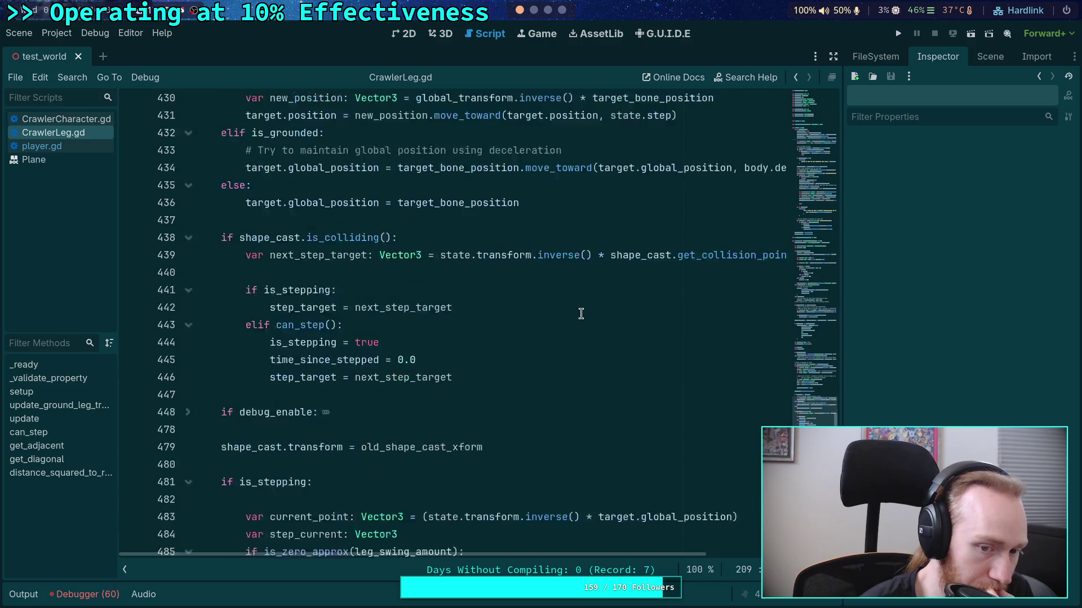
scroll(581, 314, down, 2)
scroll(581, 314, up, 6)
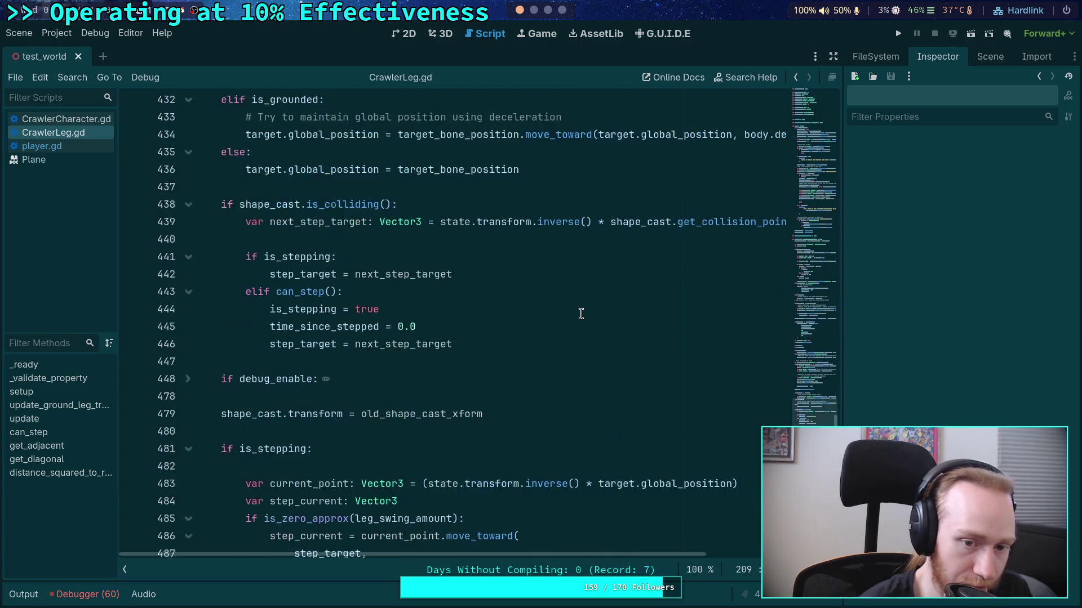
scroll(581, 314, up, 1)
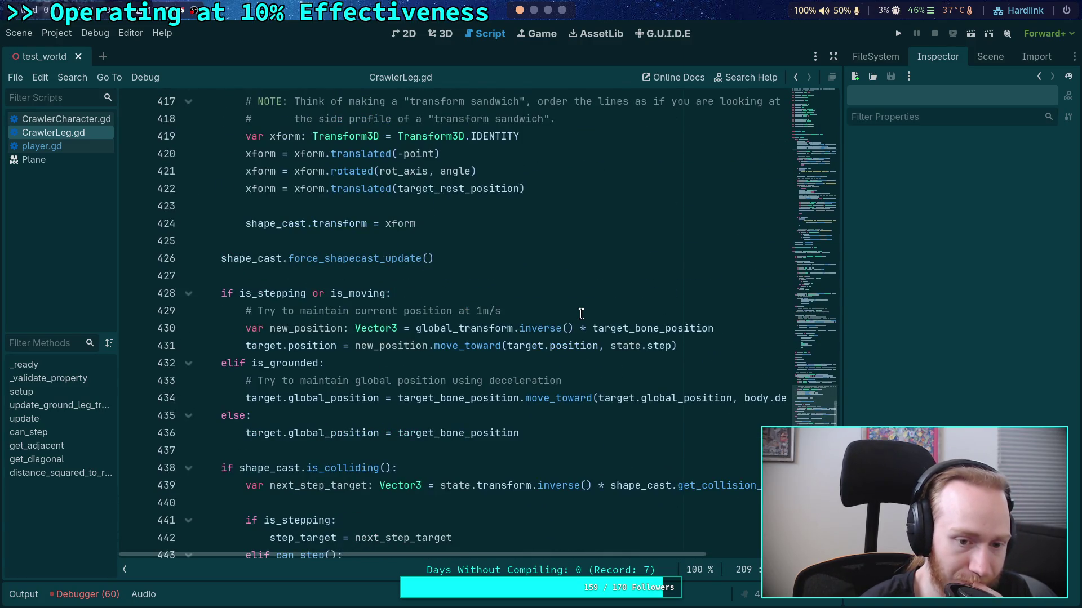
click(389, 311)
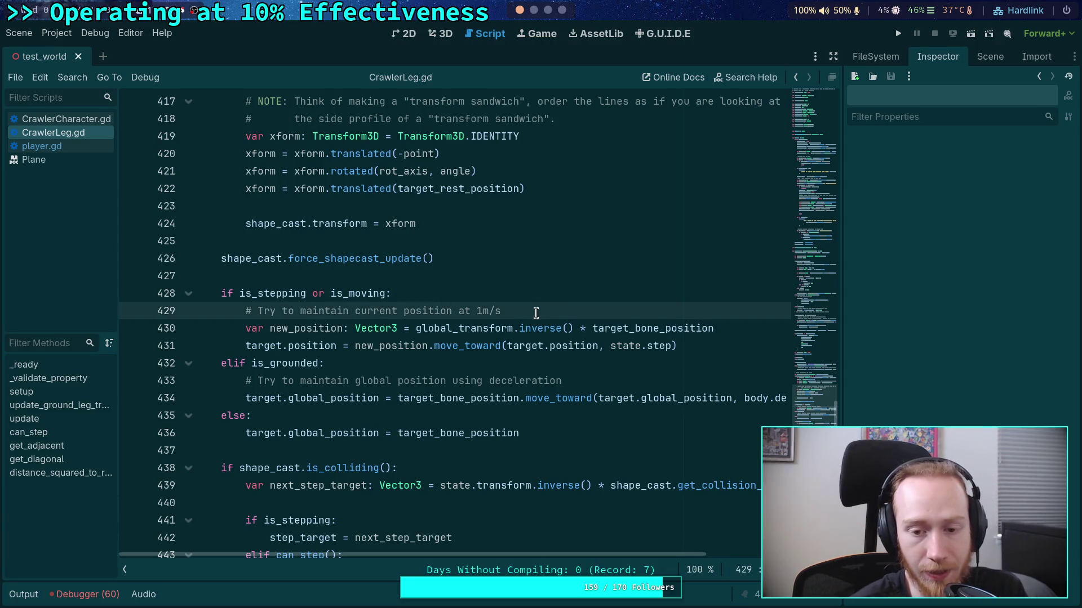
double_click(309, 328)
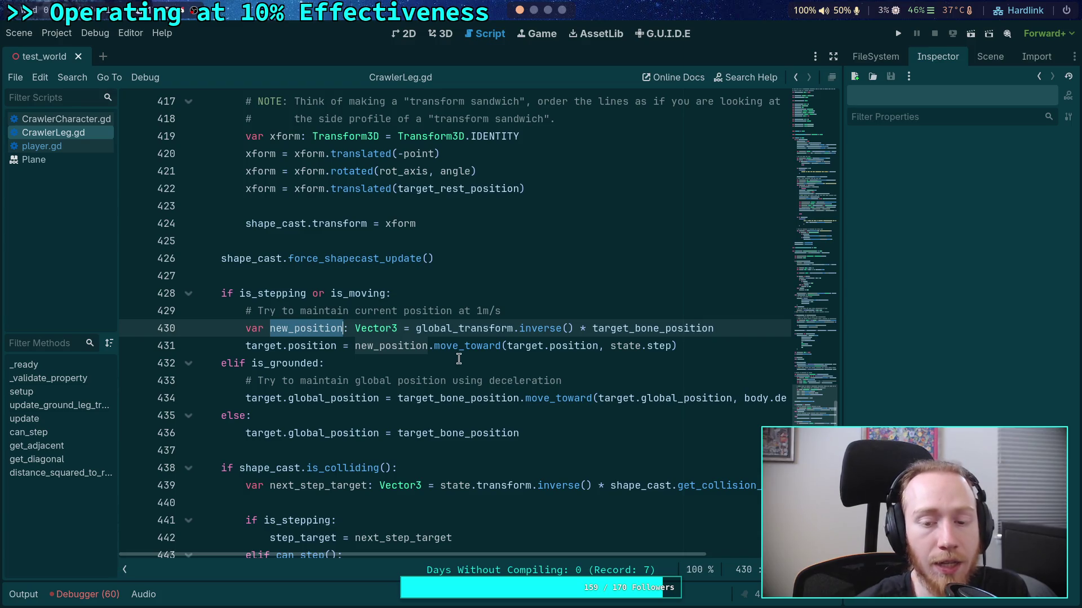
mouse_move(460, 351)
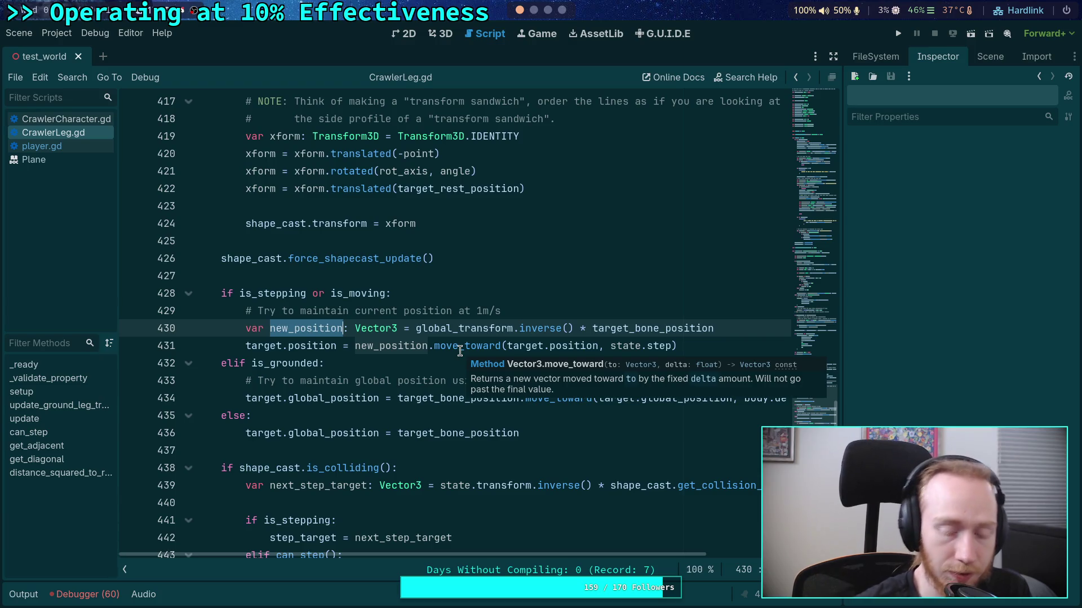
double_click(322, 346)
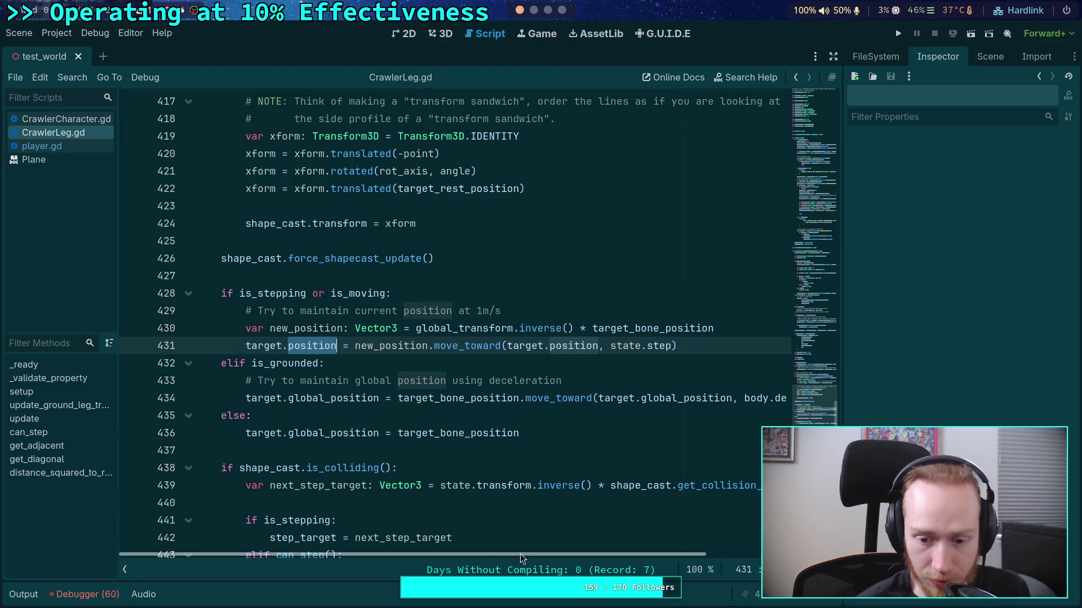
drag(532, 556, 607, 556)
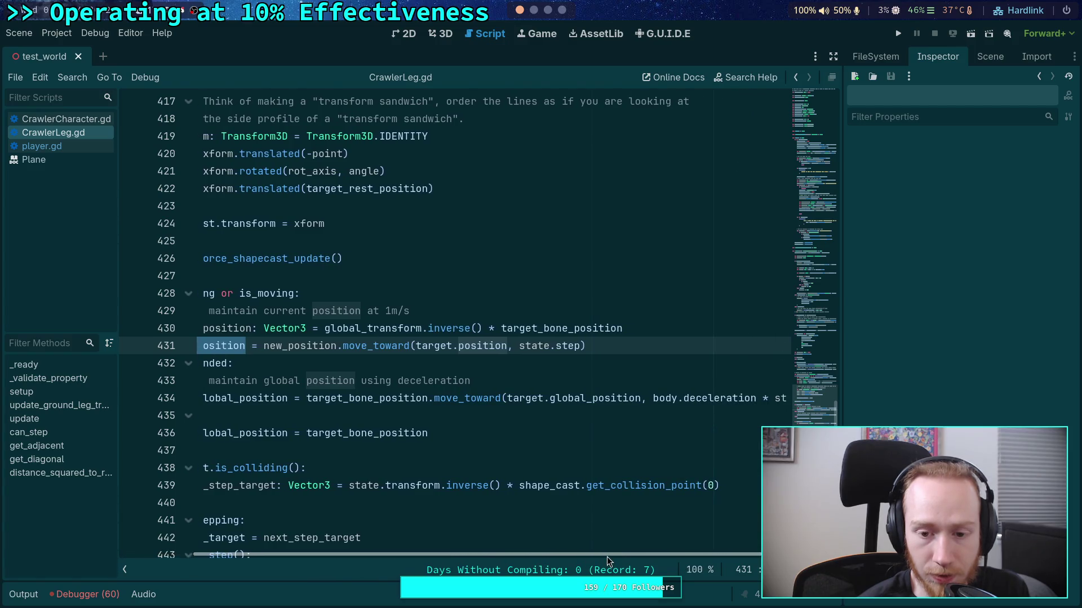
Replace target.global_position in line 434's move_toward call with target_last_global
click(510, 398)
mouse_move(510, 399)
mouse_down()
mouse_move(641, 399)
mouse_move(503, 394)
mouse_up()
key(BackSpace)
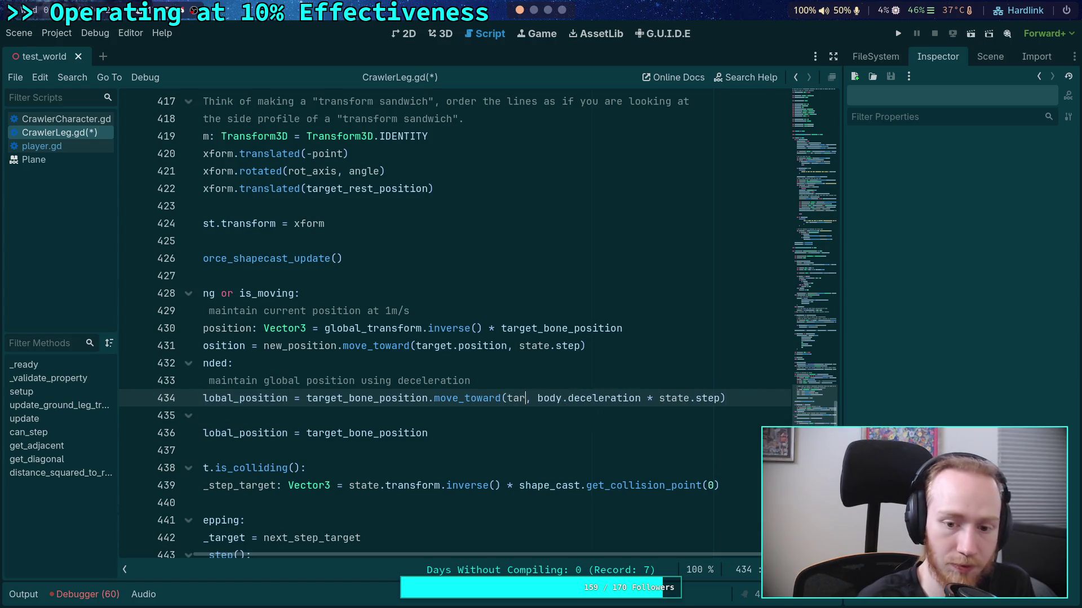
text(targ)
key(Down)
key(Down)
key(Down)
key(Return)
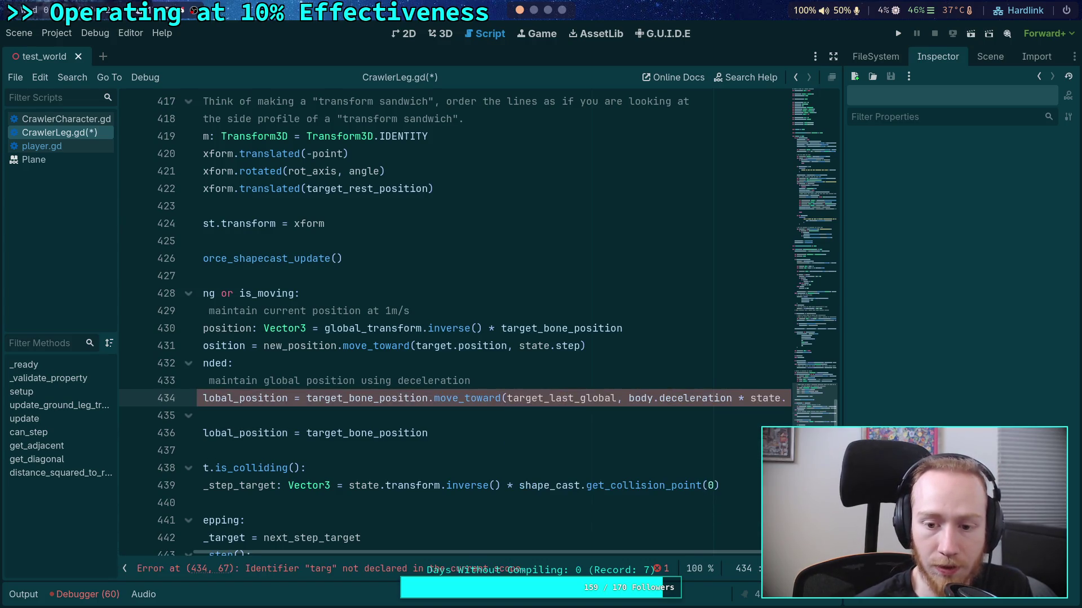
Review the line 436 fallback assignment and start a new line after it
drag(585, 557, 514, 558)
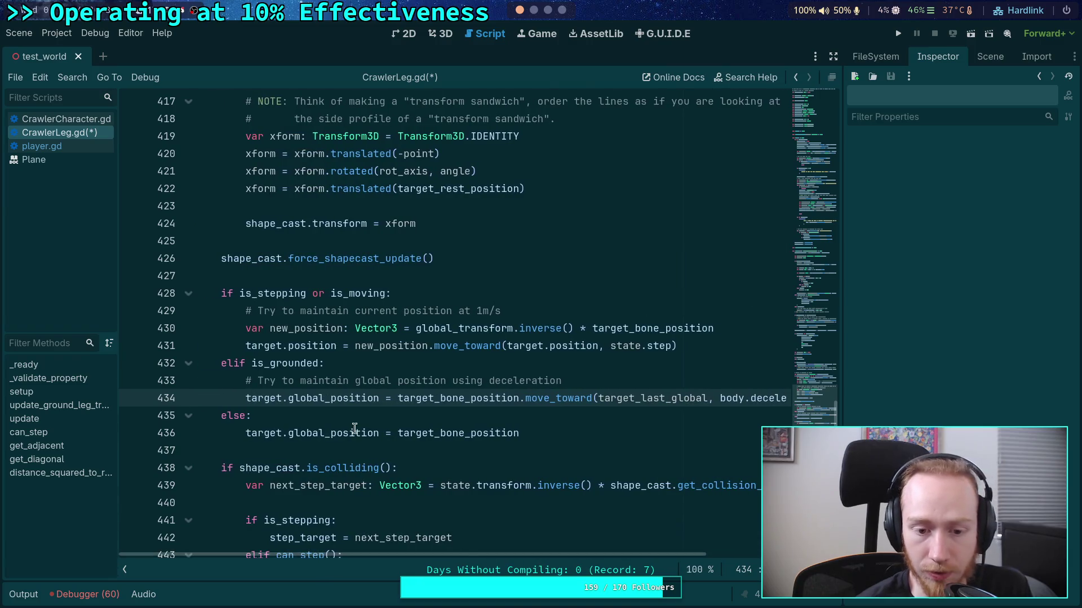
drag(246, 433, 532, 434)
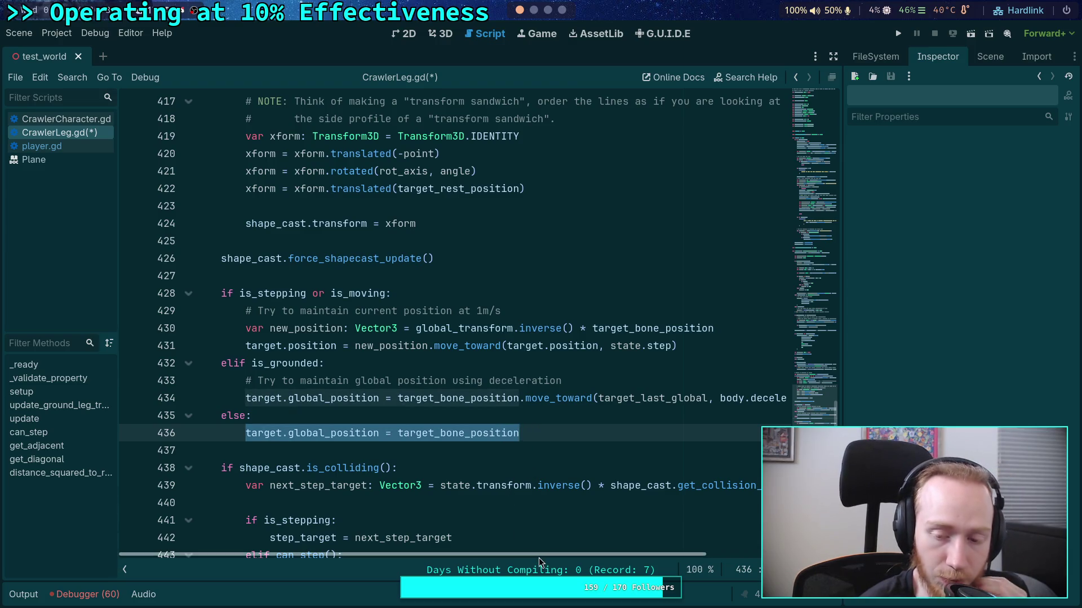
drag(538, 558, 595, 549)
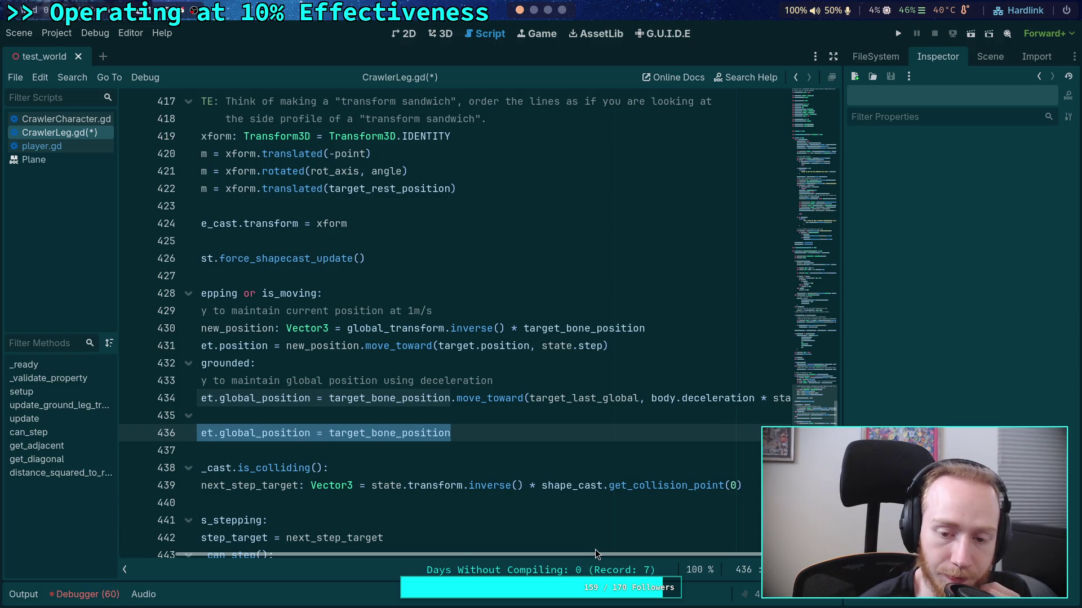
mouse_move(595, 549)
mouse_down()
mouse_move(664, 546)
mouse_move(654, 547)
mouse_up()
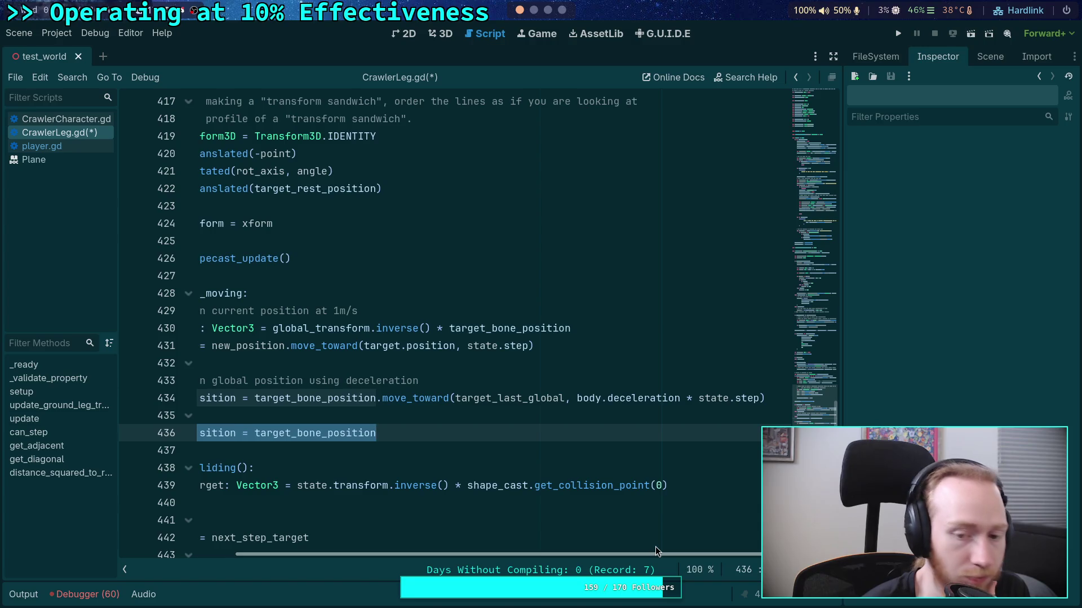
drag(654, 546, 521, 546)
double_click(632, 294)
click(566, 328)
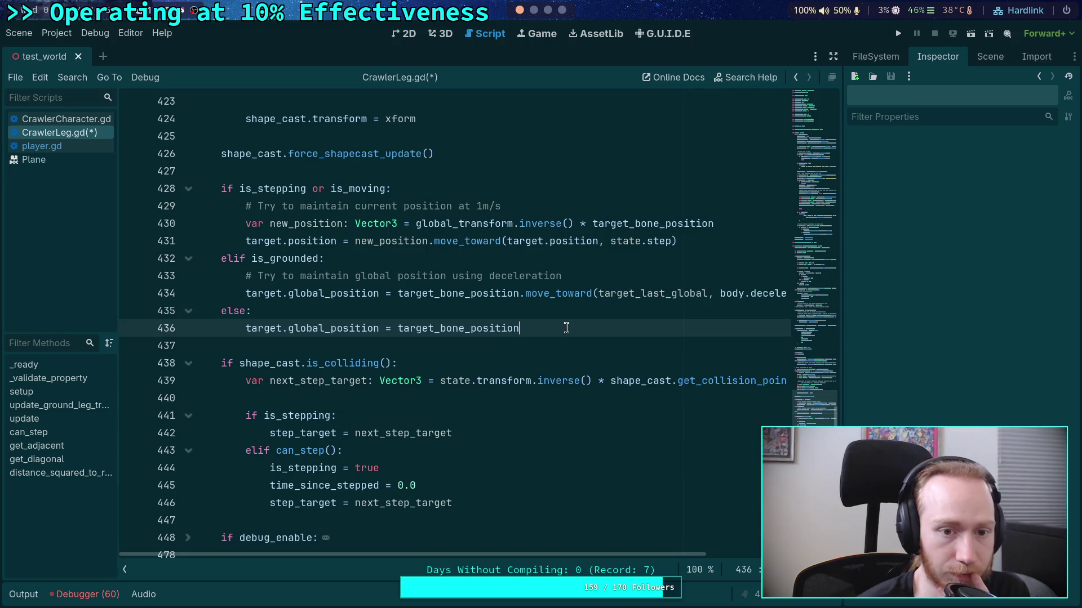
key(Return)
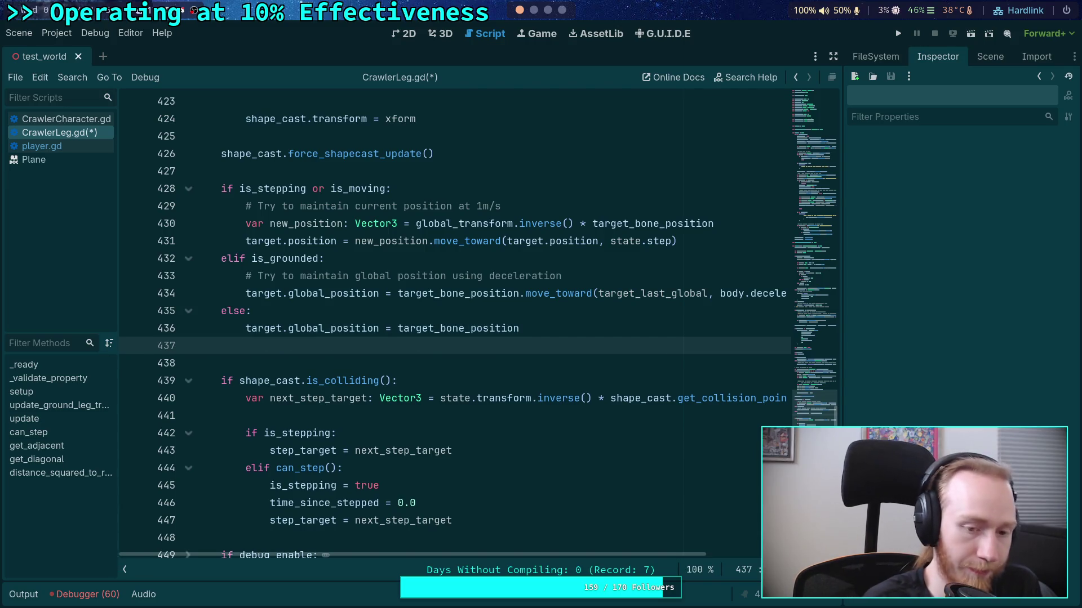
Start a target_last_global line after line 436, then back it out and scroll to the update's end
text(target)
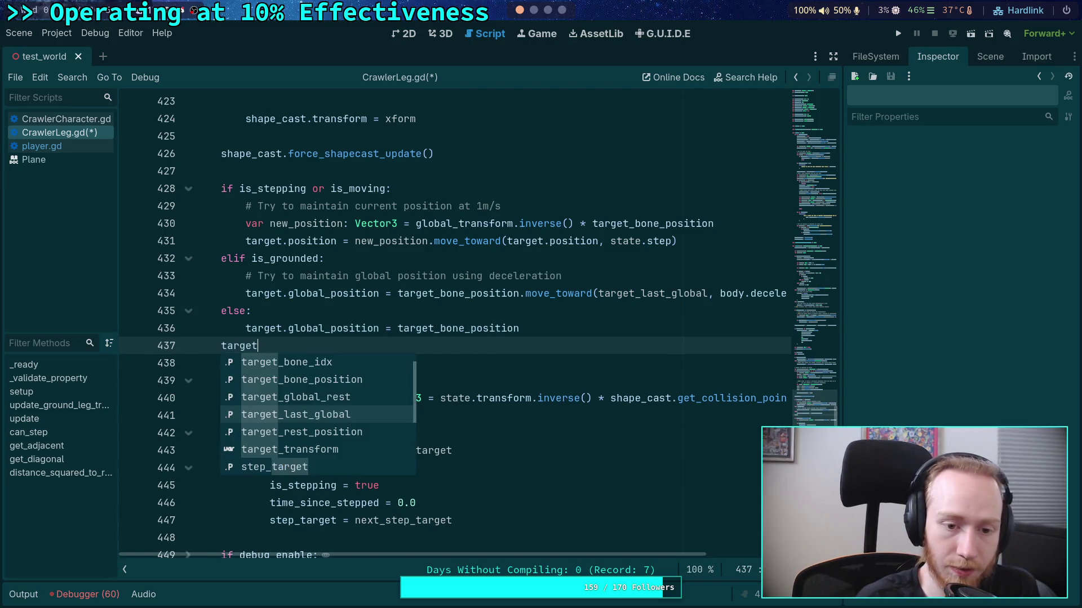
text(_la)
key(Return)
text(=)
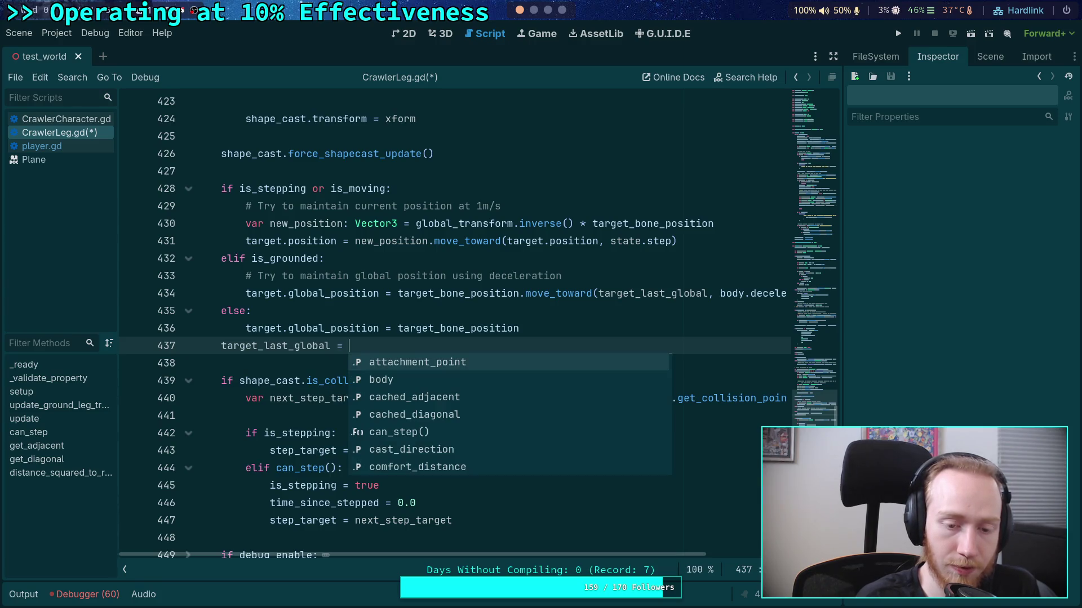
key(BackSpace)
key(BackSpace)
key(BackSpace)
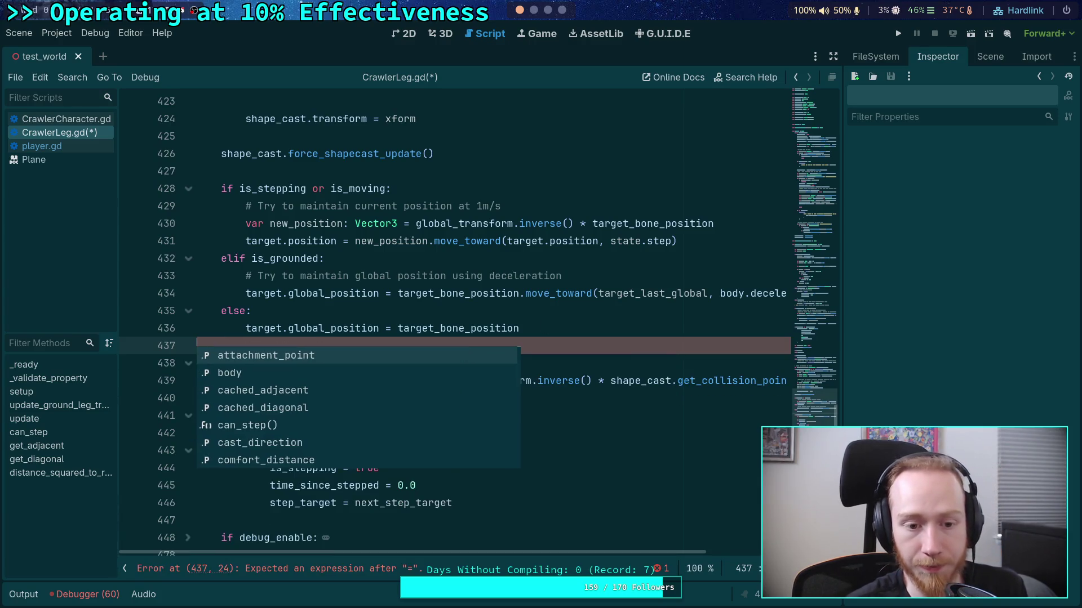
scroll(585, 393, down, 2)
key(Return)
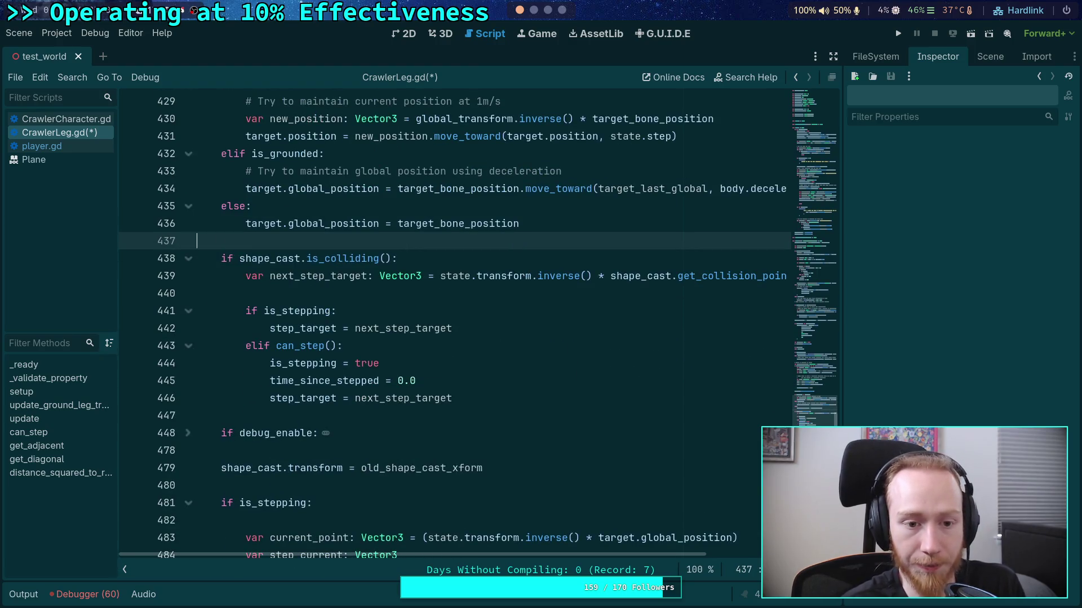
scroll(510, 355, down, 20)
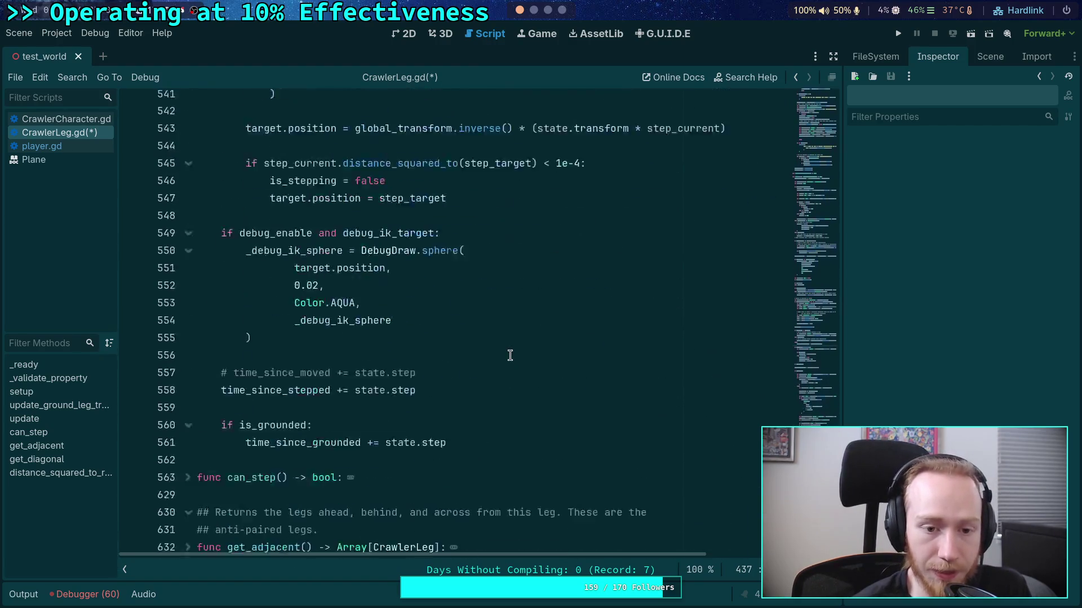
scroll(510, 355, down, 1)
After the time_since_grounded update, add 'target_last_global = target.global_position' and save
click(533, 378)
key(Return)
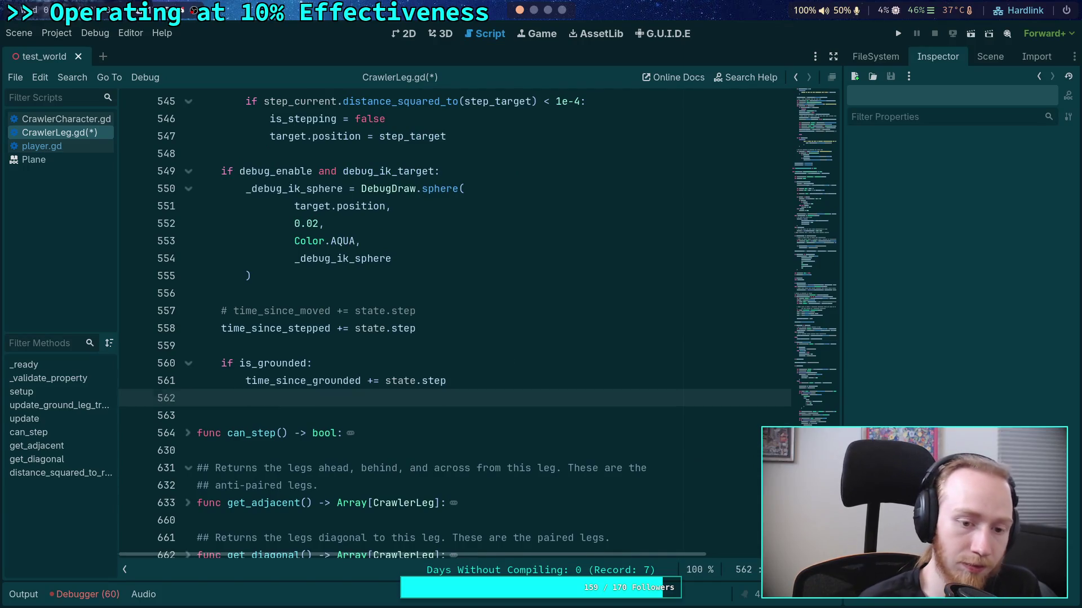
key(Return)
text(target_la)
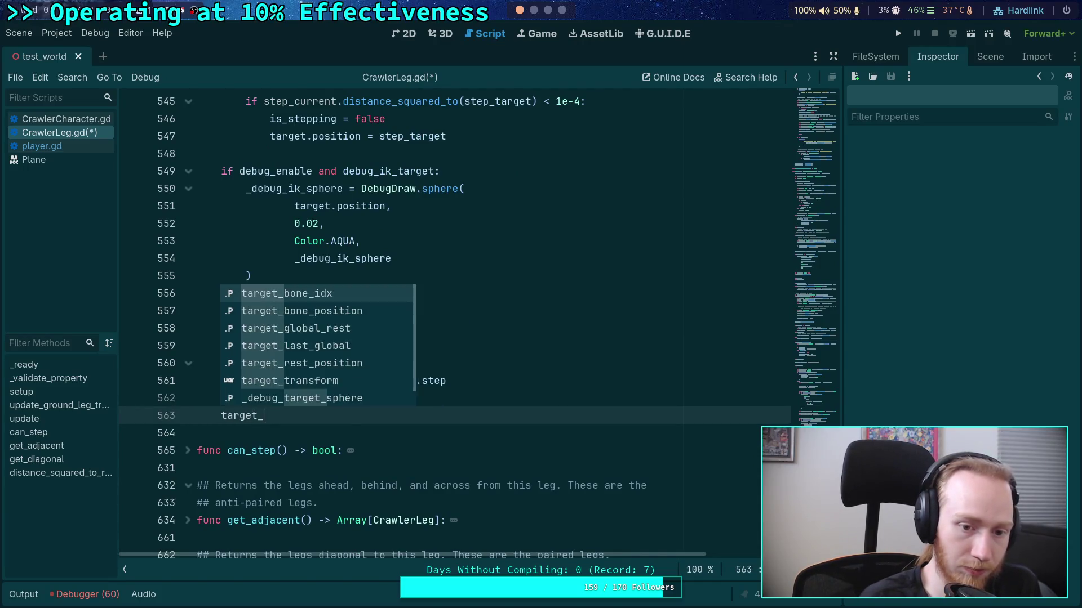
key(Return)
text(= target.glob)
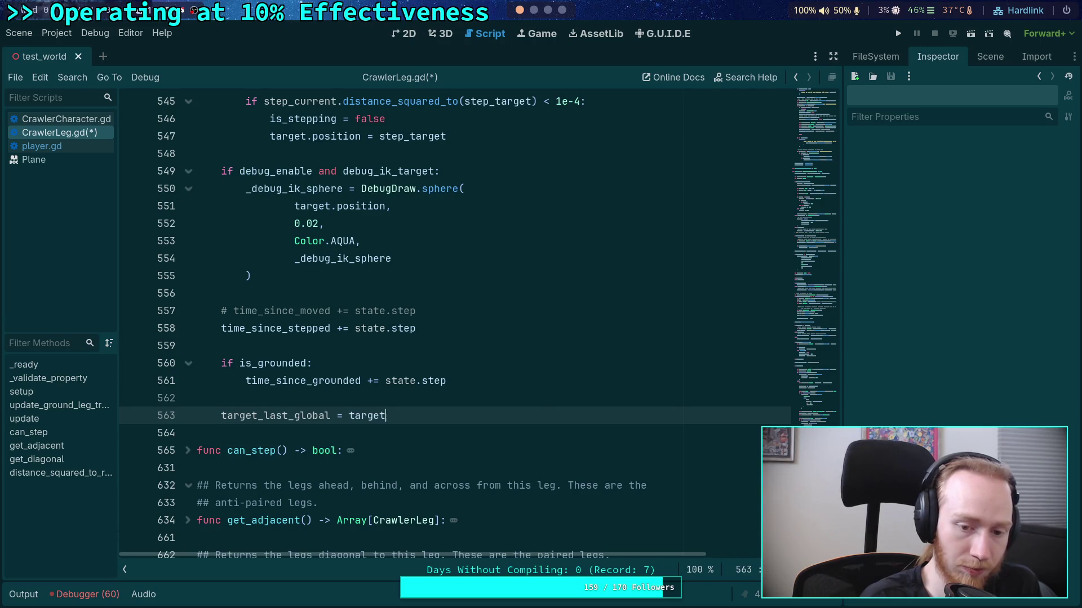
key(Down)
key(Return)
key(ctrl+s)
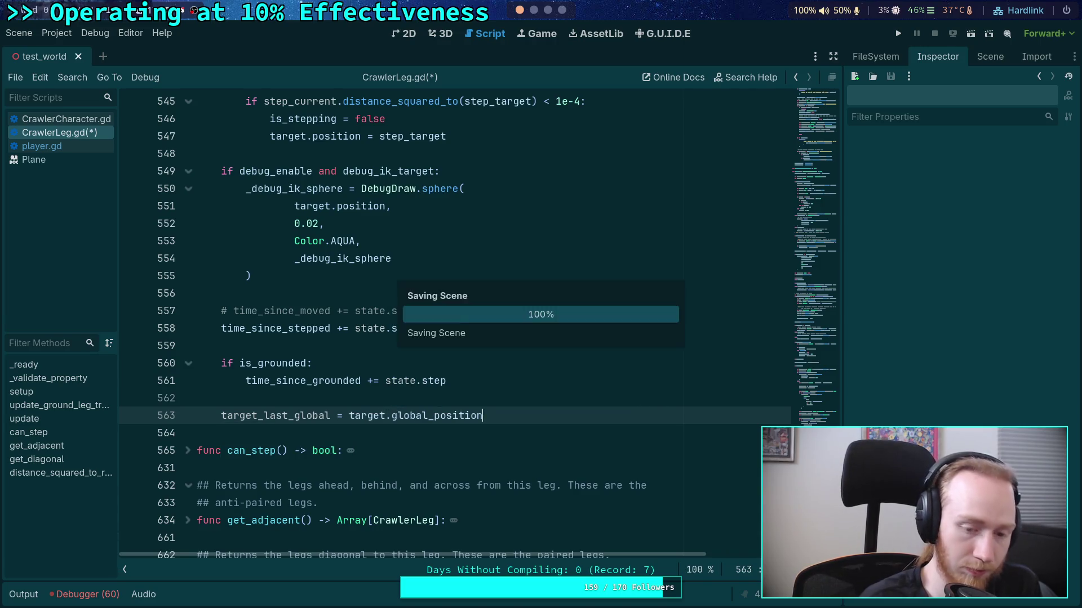
Run the project and move the game window to the centre-left of the screen
click(903, 37)
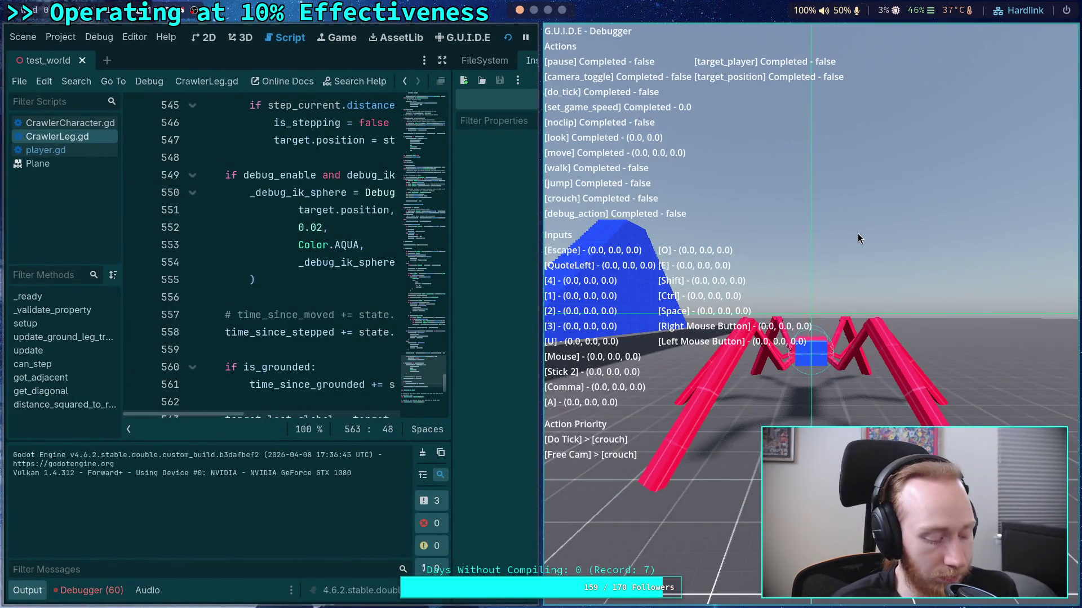
mouse_move(858, 233)
mouse_down()
mouse_move(728, 259)
mouse_move(716, 212)
mouse_move(411, 220)
mouse_up()
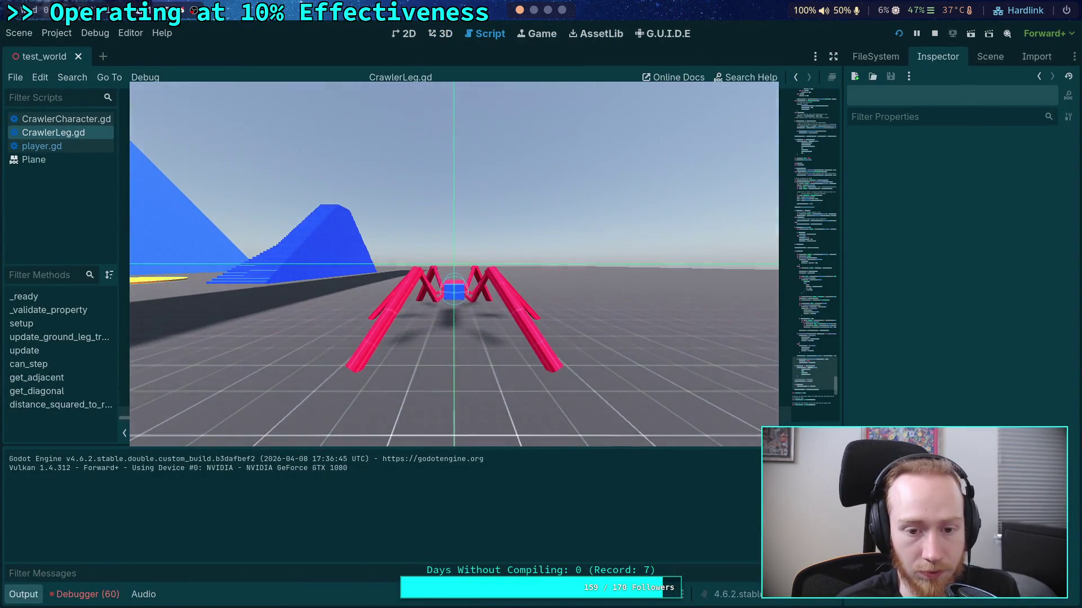
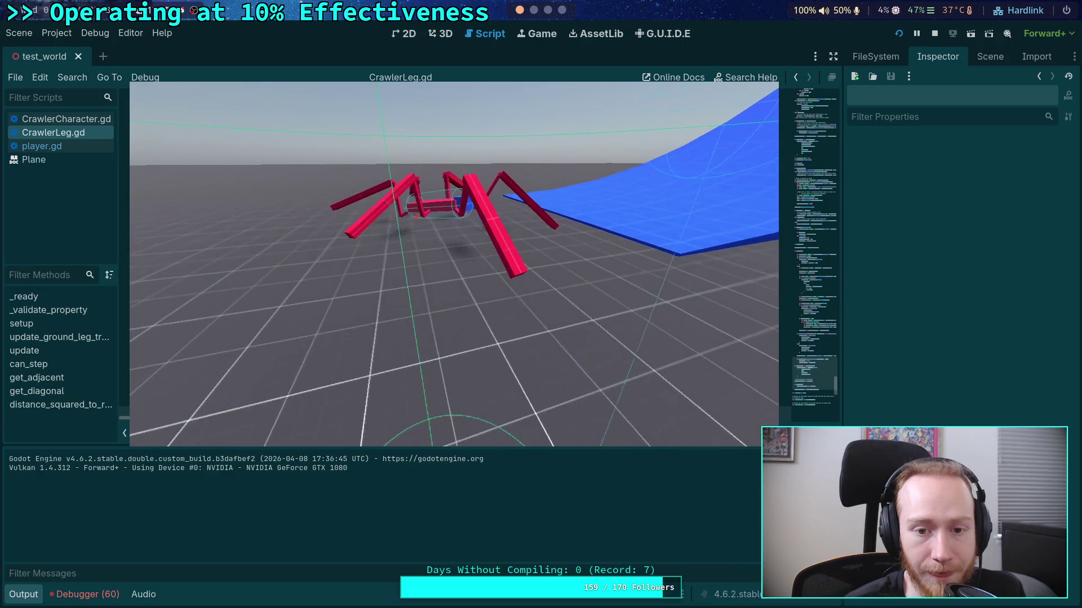
Stop the running game and collapse the Output panel to show more code
click(935, 33)
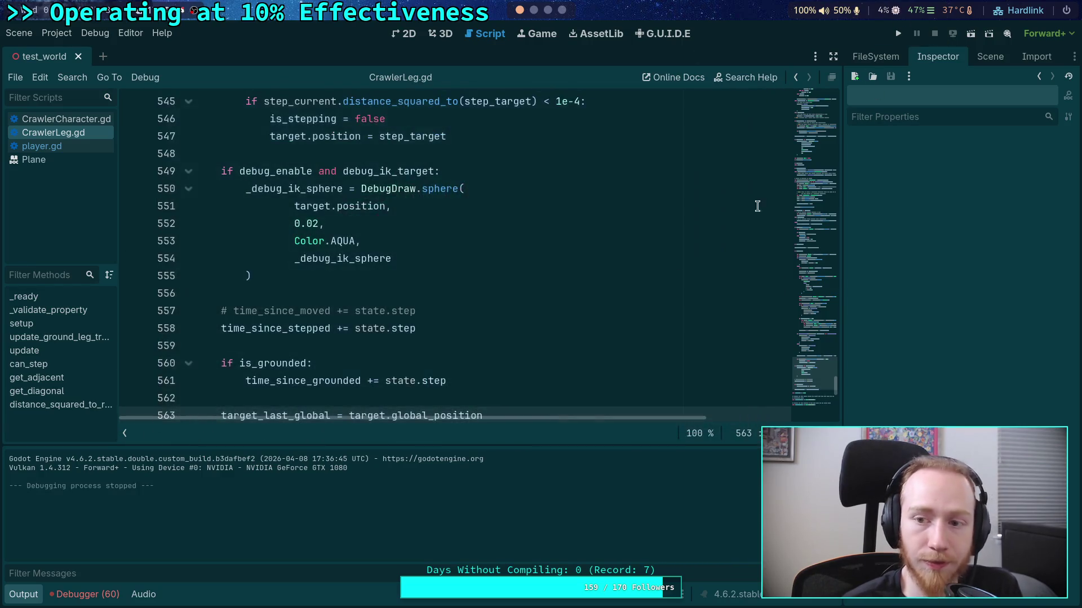
click(23, 594)
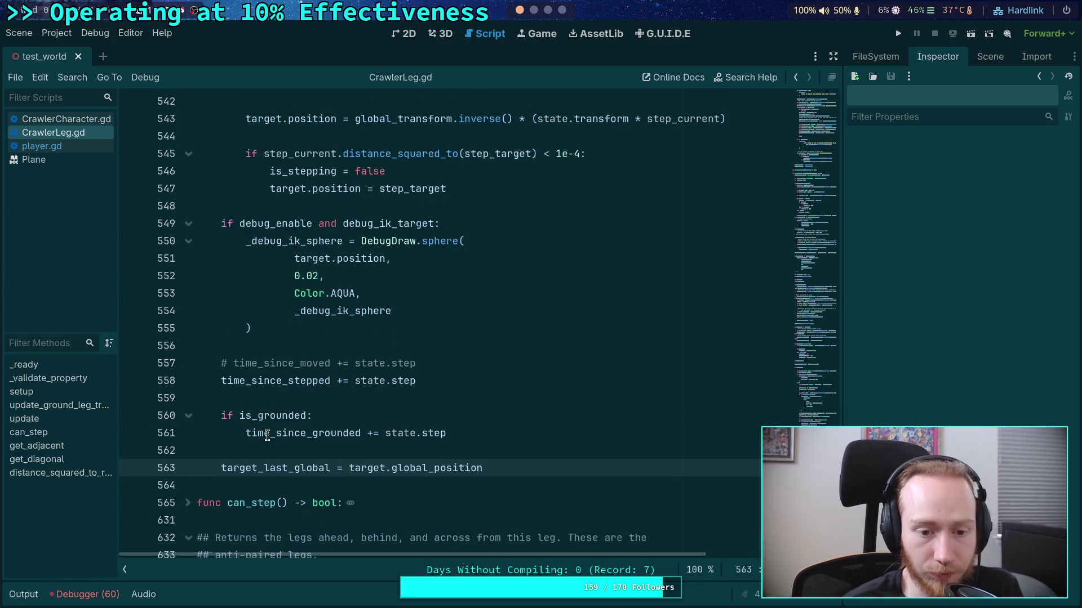
scroll(267, 436, up, 1)
scroll(267, 436, up, 12)
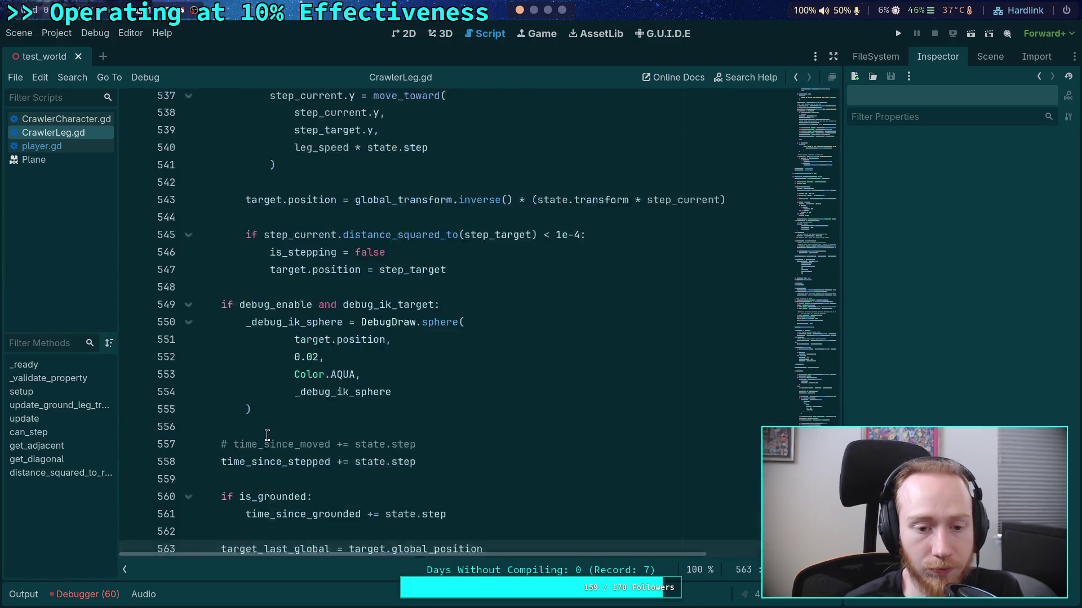
scroll(267, 436, up, 20)
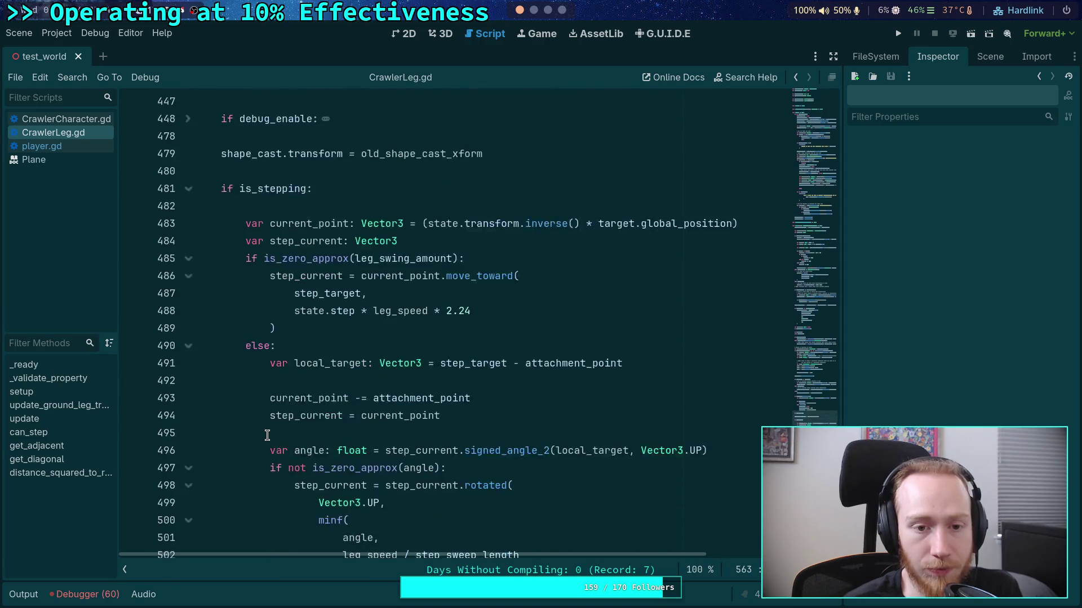
Add a breakpoint on line 483 at the current_point calculation
scroll(267, 436, down, 2)
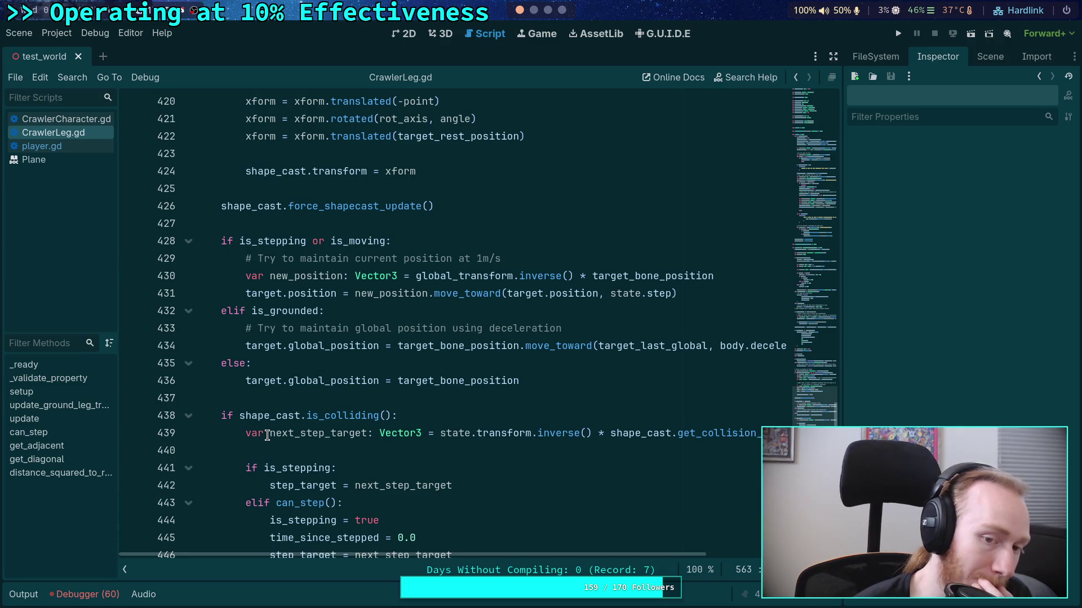
scroll(267, 436, down, 3)
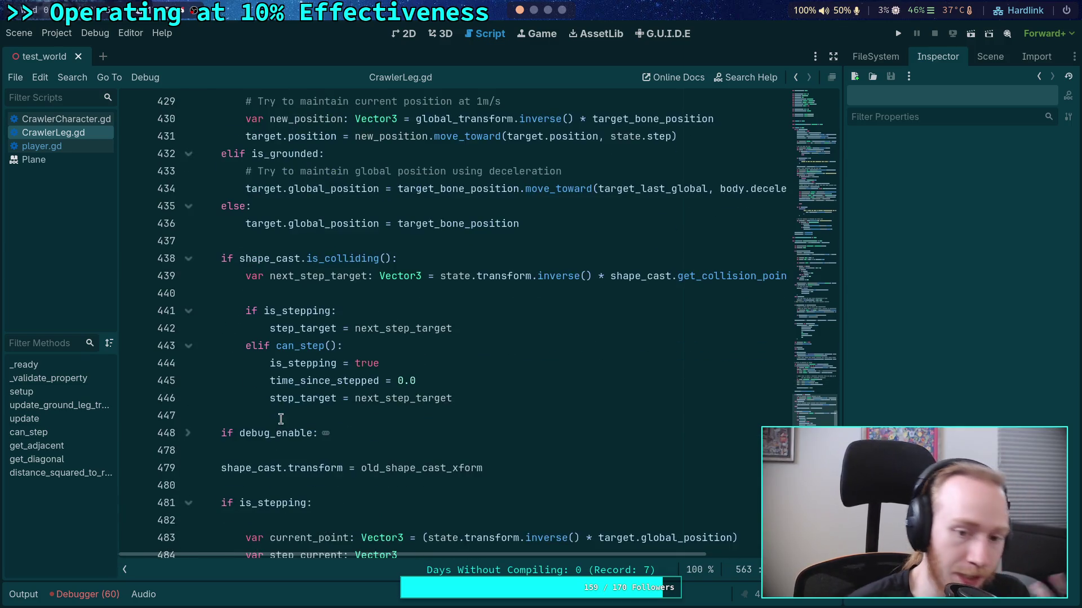
scroll(233, 386, down, 4)
click(131, 328)
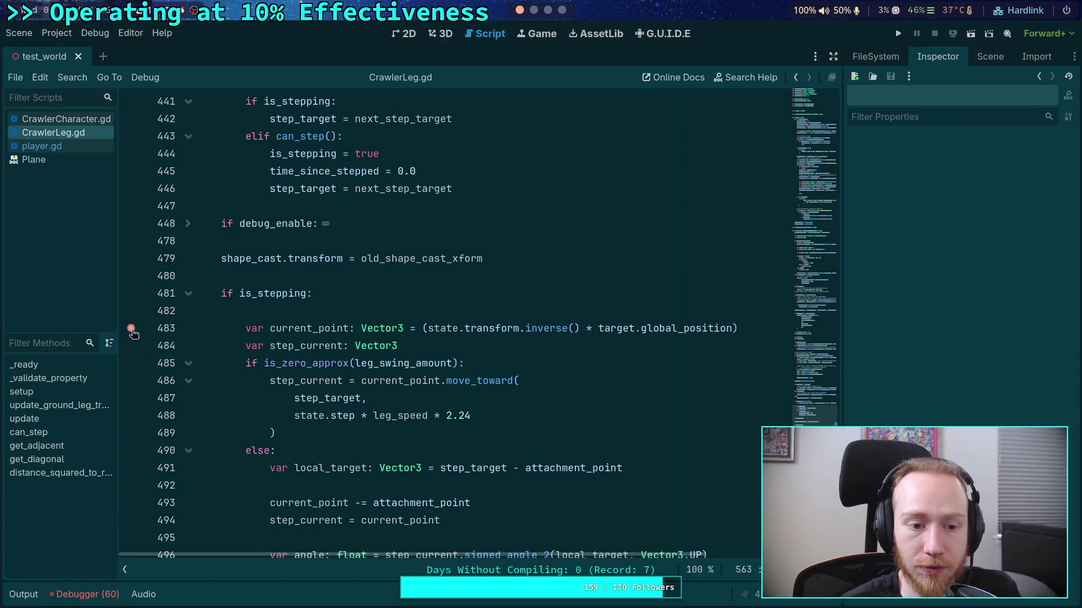
Replace the line 483 breakpoint with an 'if index == 0:' check holding a breakpoint statement, then run the game
click(131, 328)
click(358, 308)
key(Return)
key(Return)
key(Up)
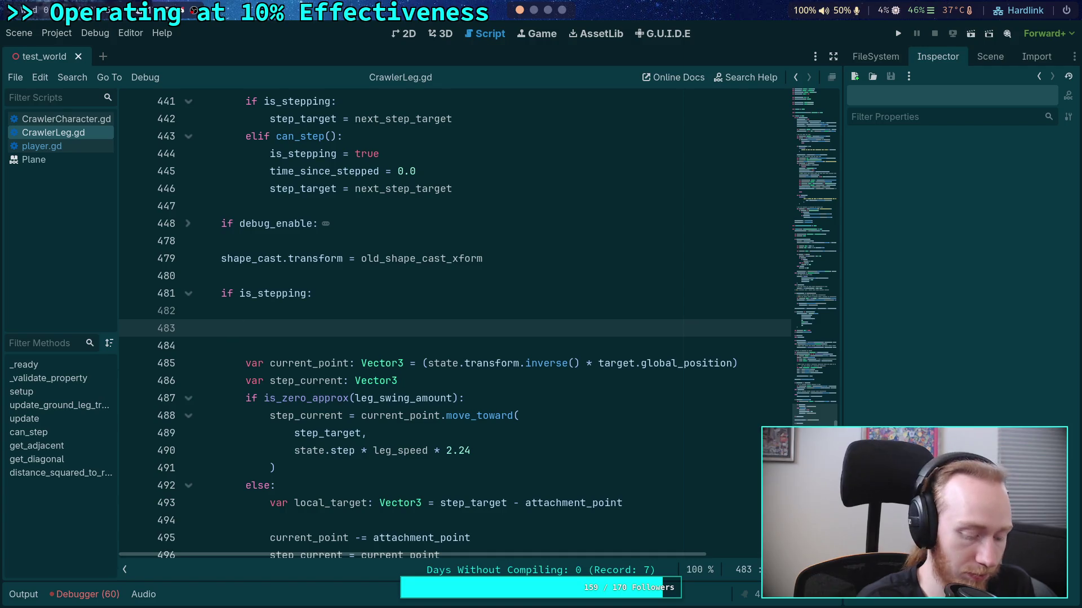
text(if index == 0:)
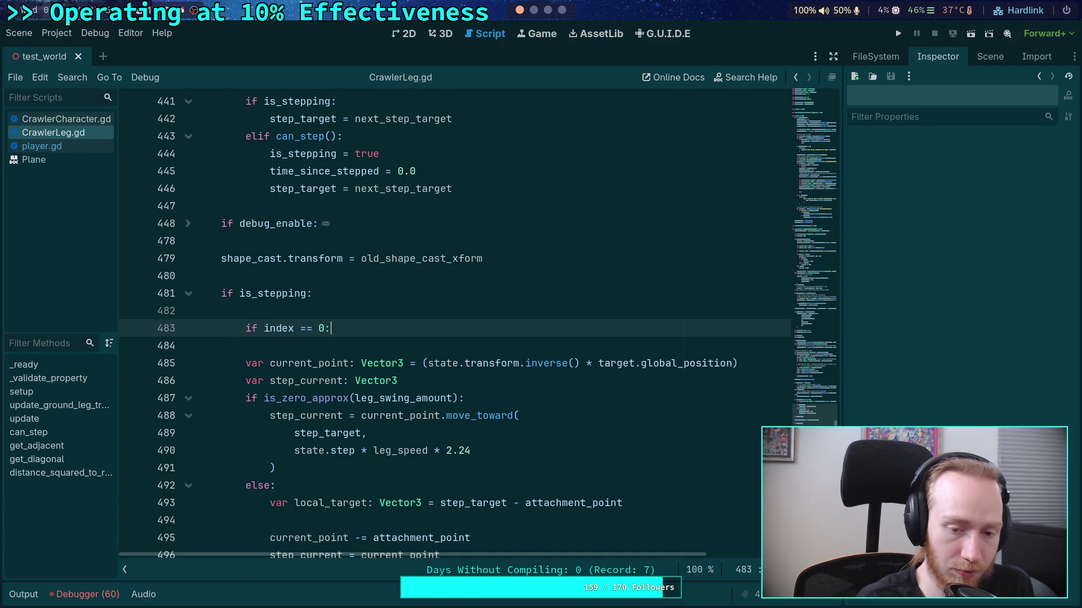
key(Return)
text(breakpoint)
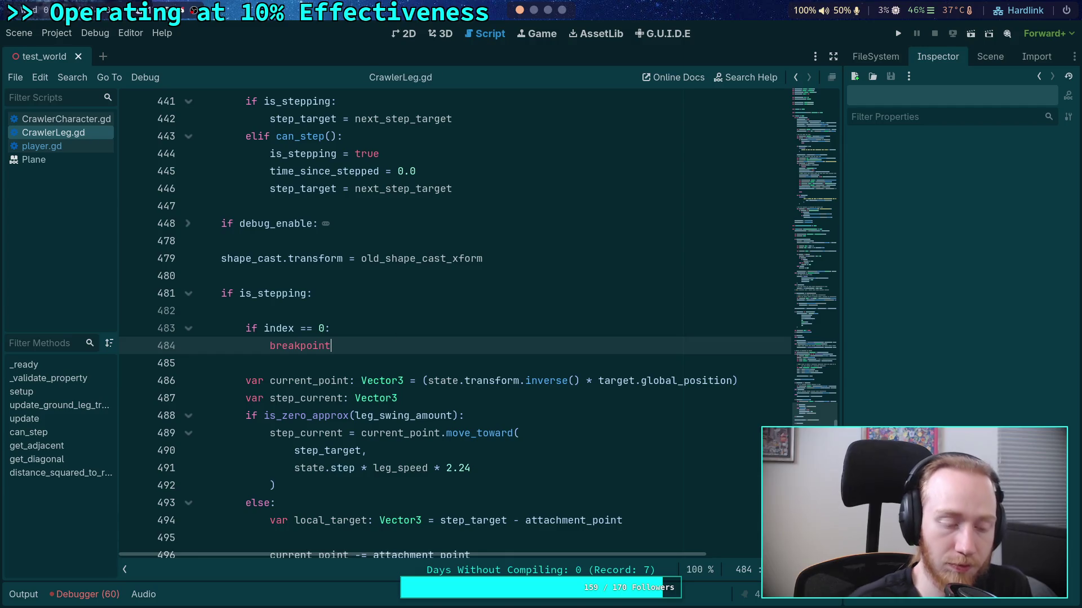
click(898, 35)
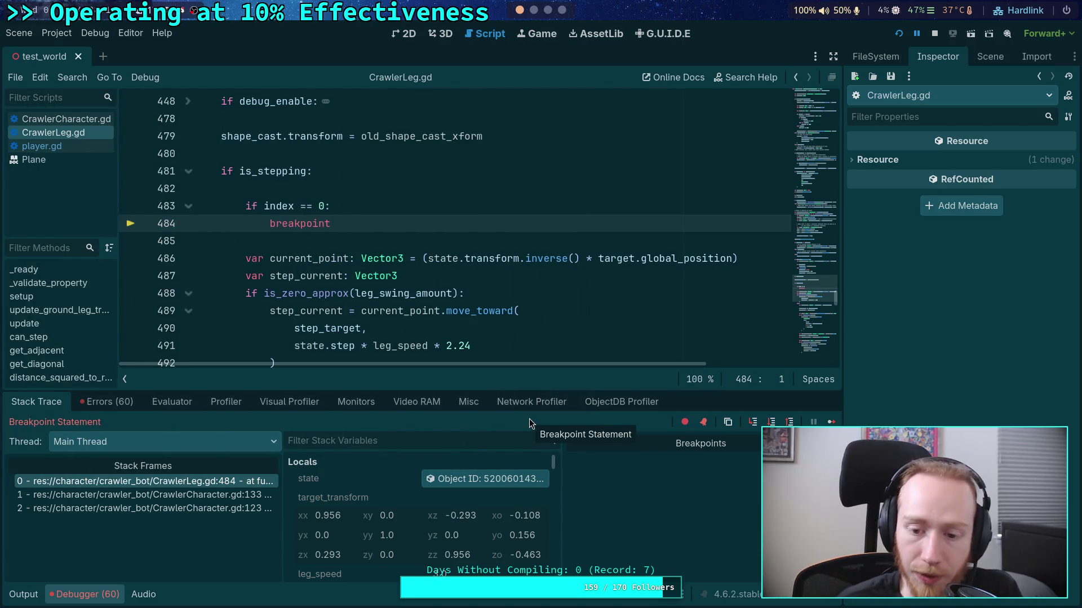
Step over to line 486 and enlarge the debugger panel to view Stack Variables
click(771, 422)
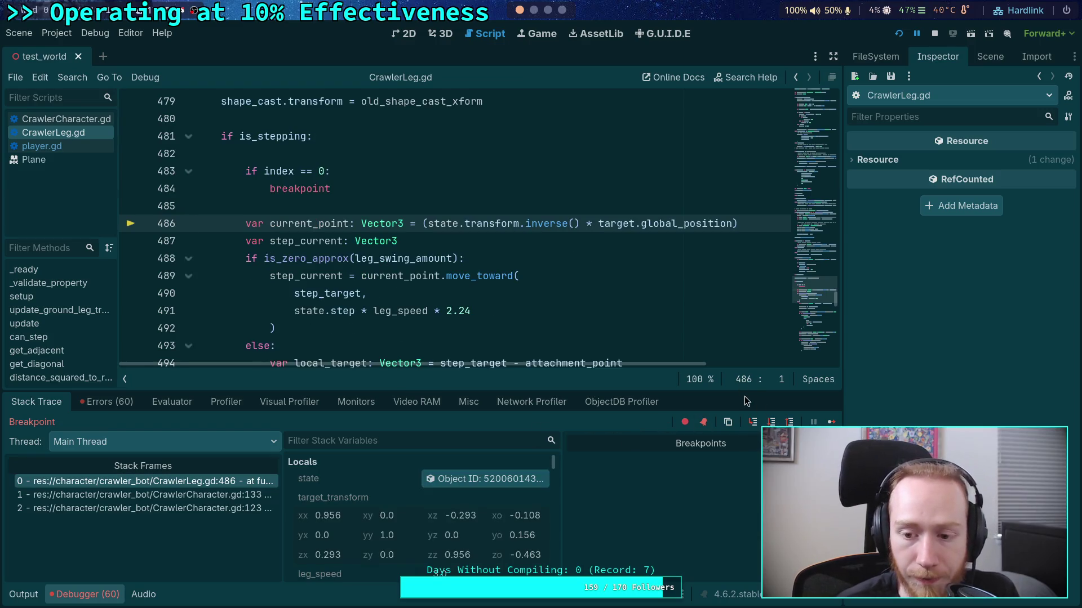
drag(743, 390, 727, 343)
scroll(396, 502, down, 2)
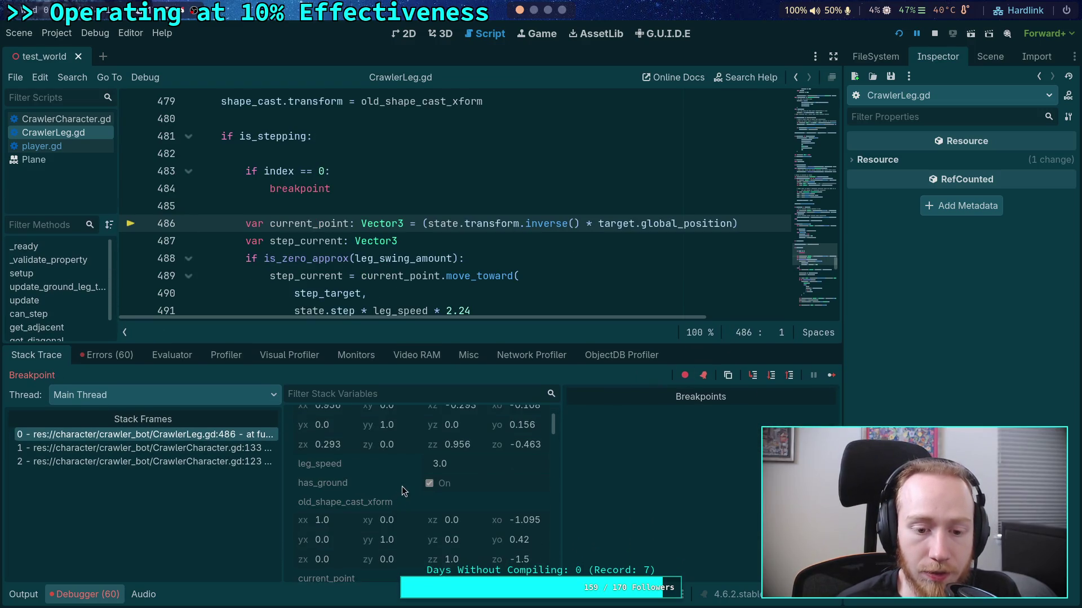
scroll(484, 495, down, 2)
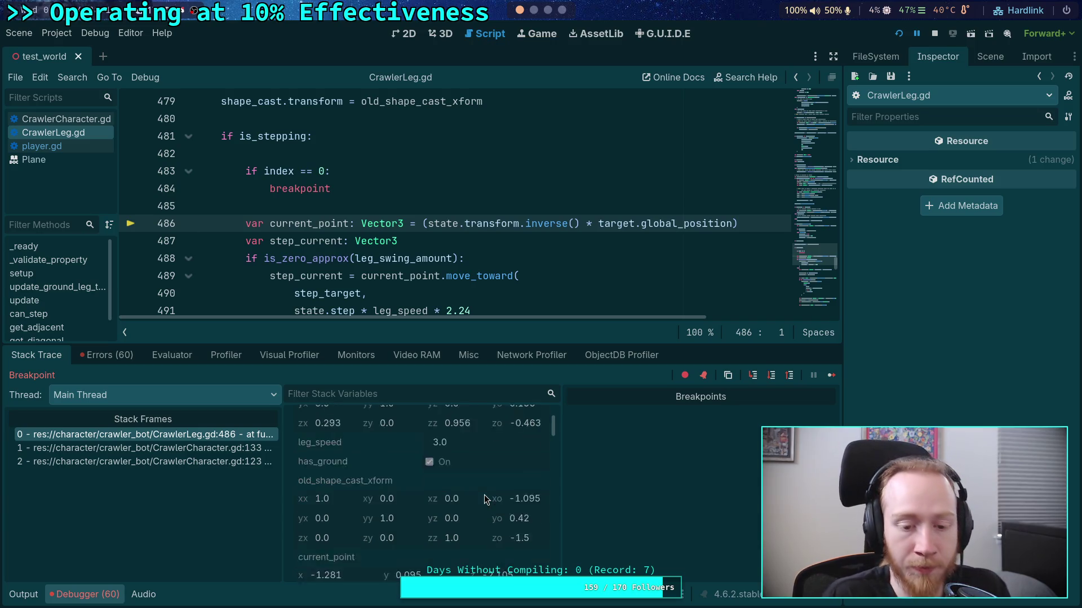
scroll(484, 495, down, 4)
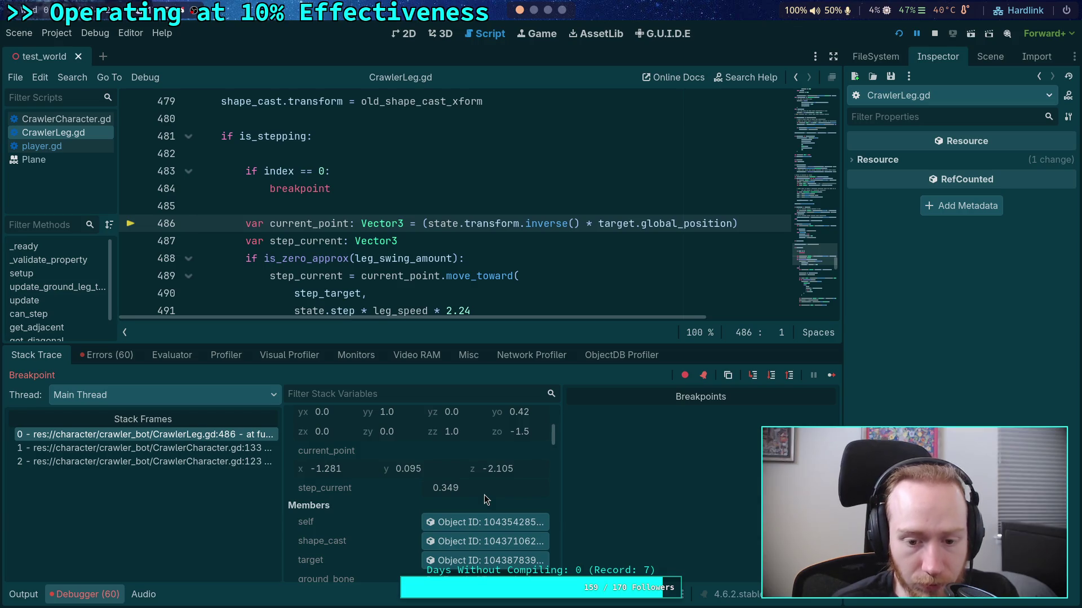
scroll(485, 495, up, 2)
Step to line 487 and inspect current_point (-1.305, 0.095, -2.21) against step_target (-1.281, 0.095, -2.105)
key(F10)
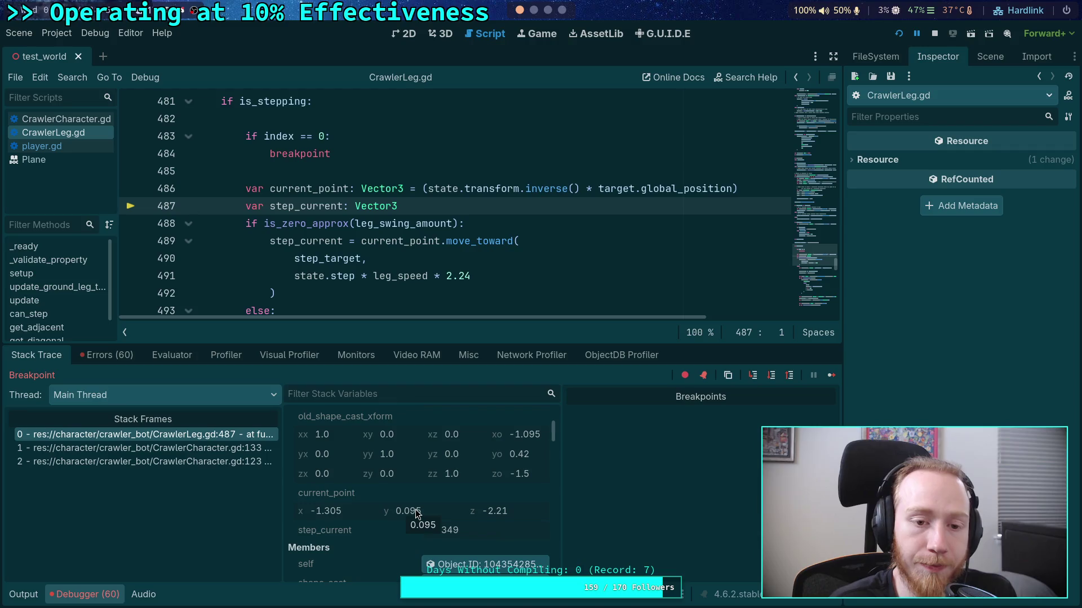
scroll(370, 279, up, 15)
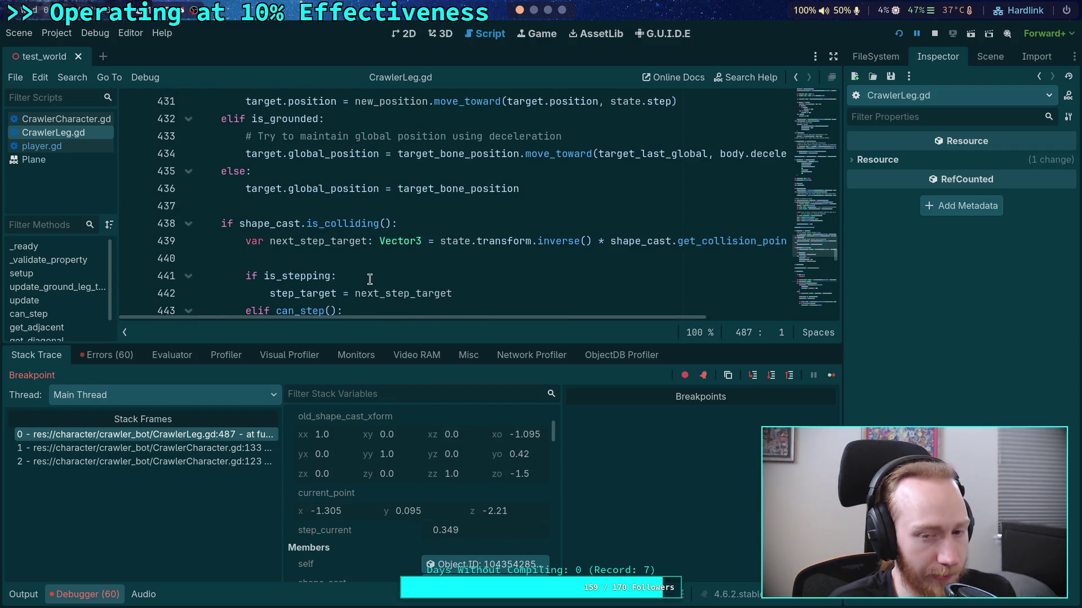
scroll(369, 280, down, 2)
scroll(370, 279, down, 3)
scroll(369, 279, up, 3)
scroll(369, 279, down, 6)
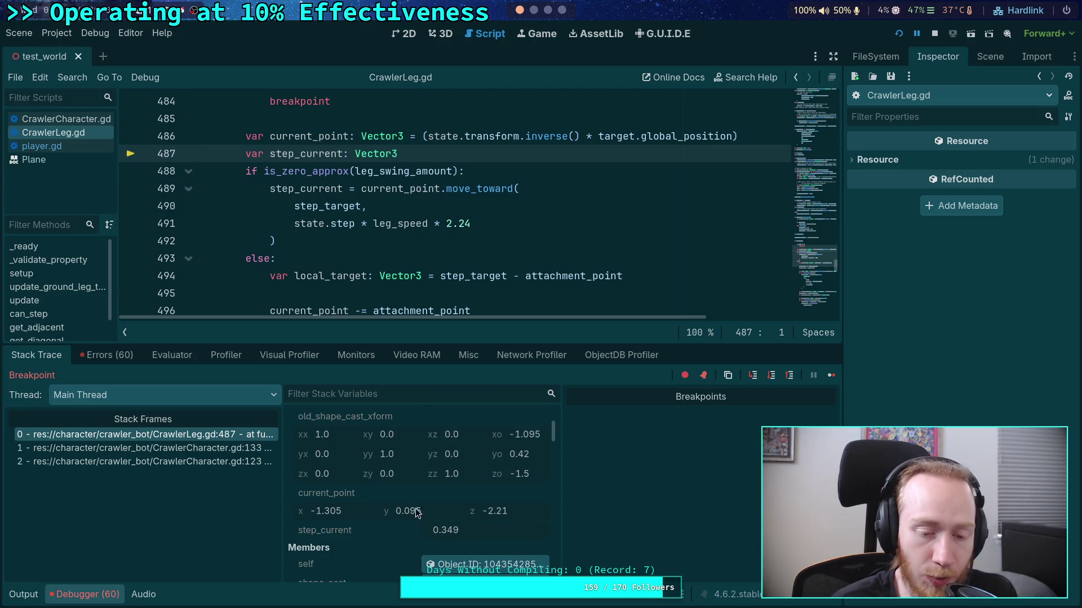
scroll(422, 504, down, 10)
scroll(430, 503, down, 10)
scroll(430, 506, down, 10)
scroll(423, 520, down, 4)
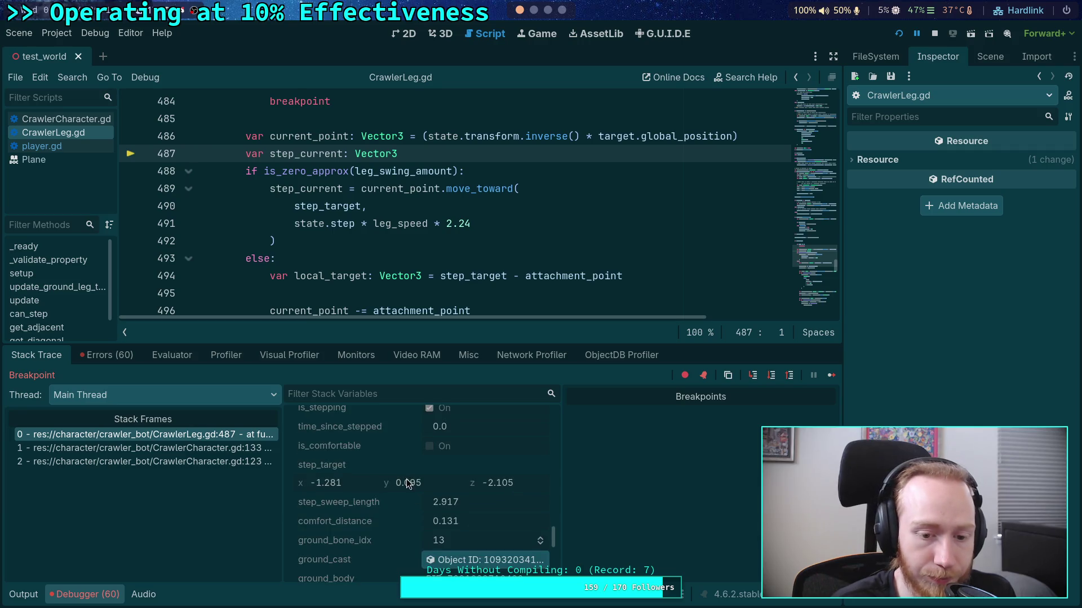
scroll(396, 486, down, 2)
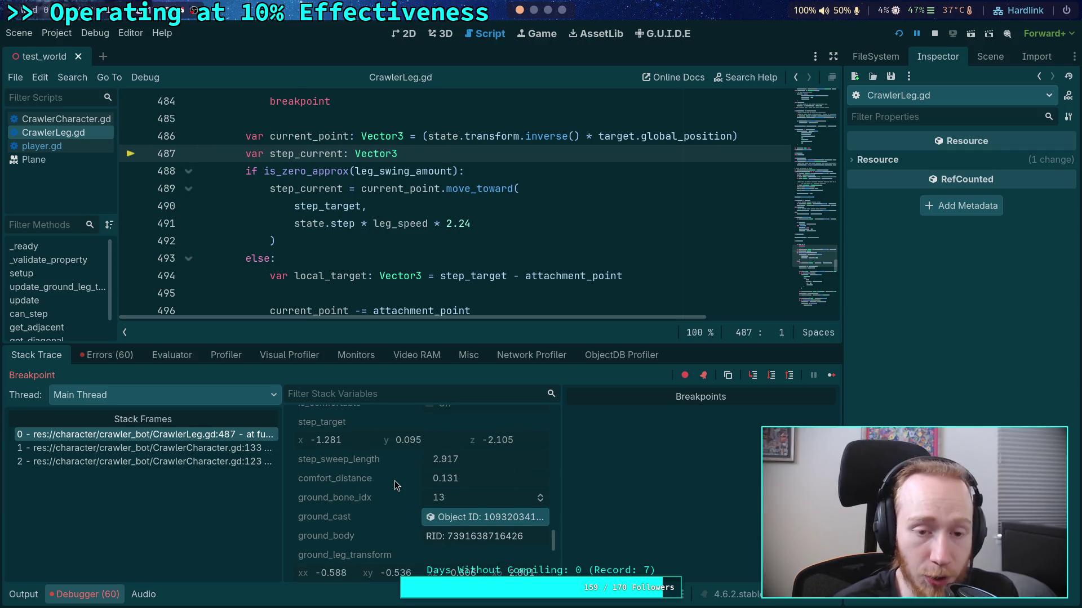
scroll(428, 462, up, 2)
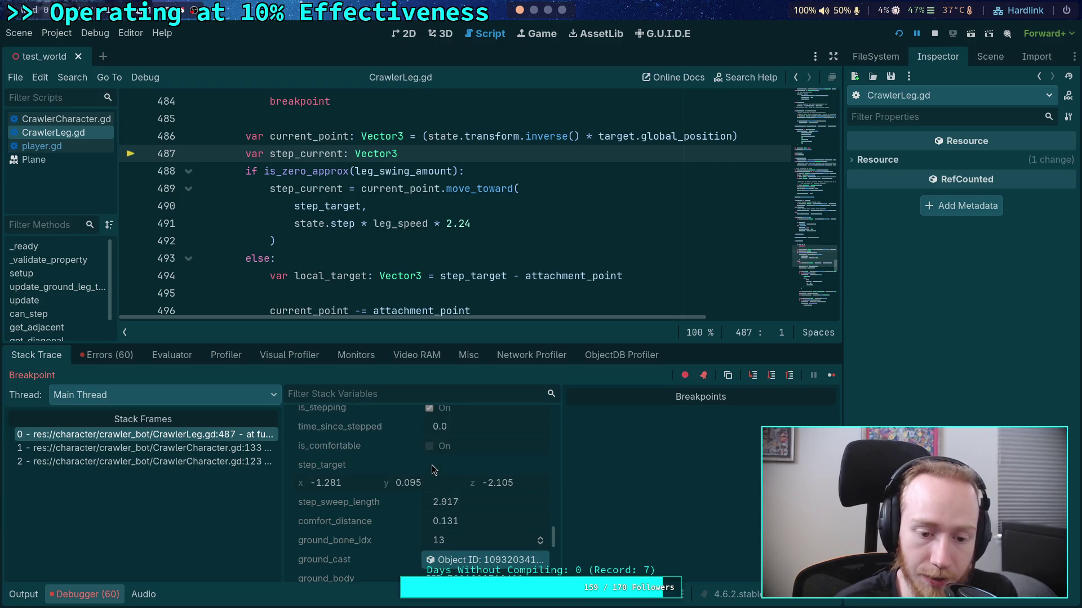
Step through line 488 and the else branch down to line 496
click(771, 376)
click(771, 376)
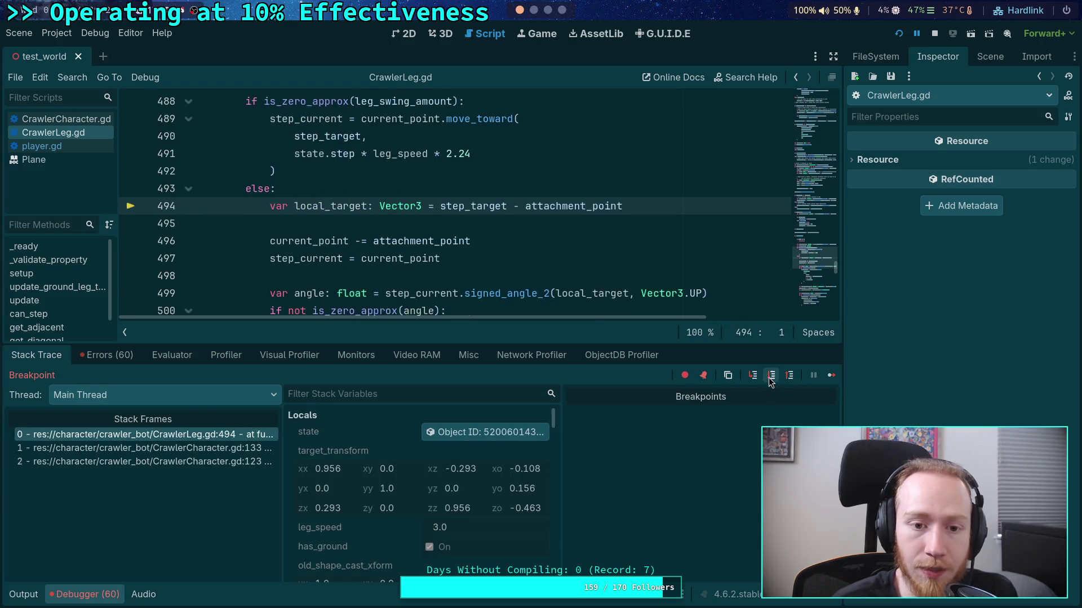
click(771, 376)
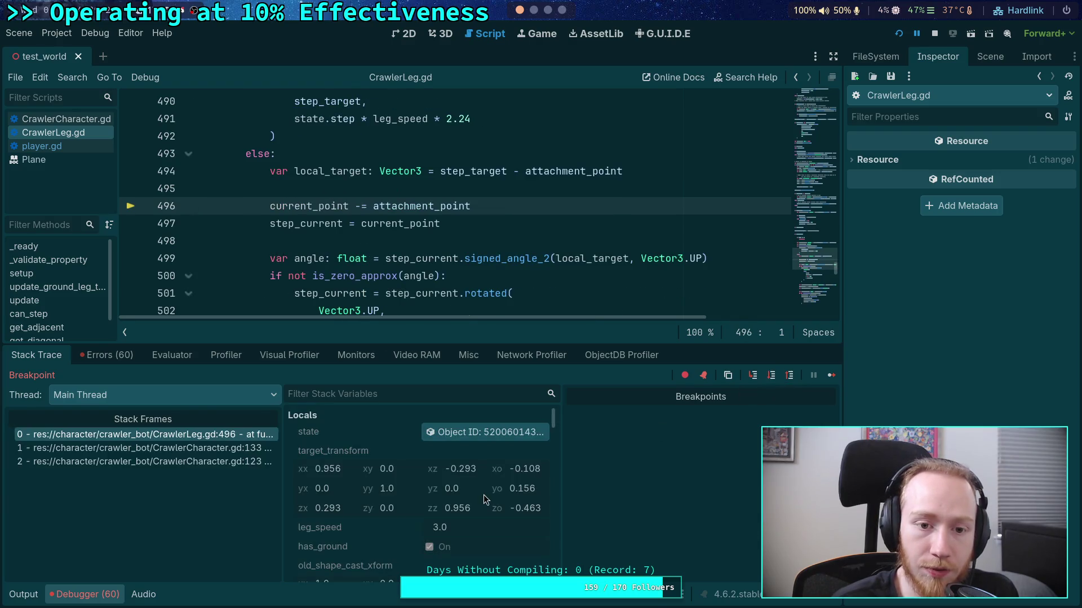
scroll(404, 484, down, 6)
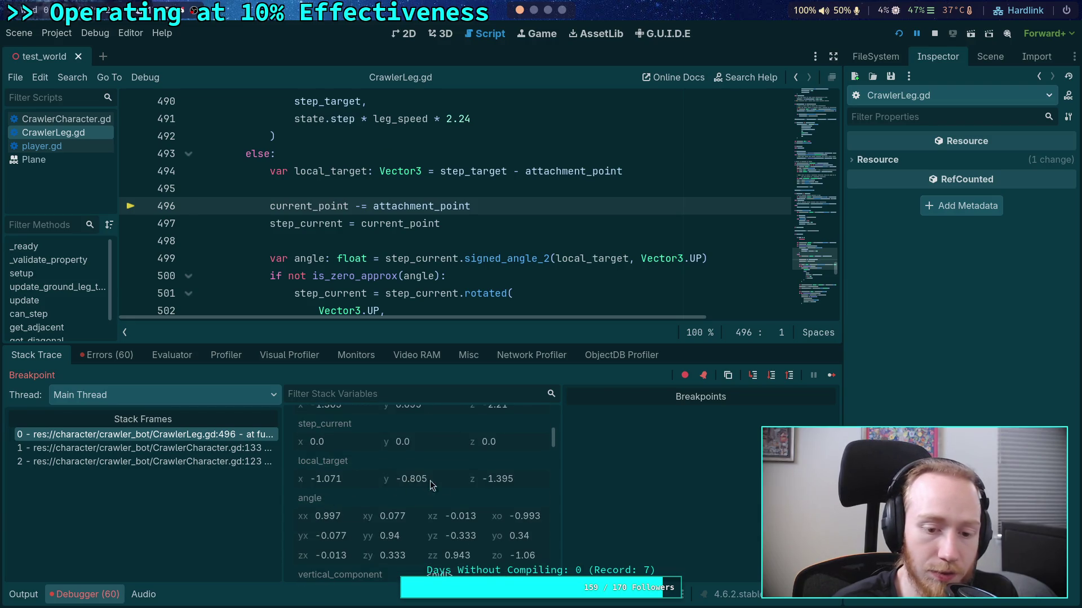
scroll(427, 484, up, 2)
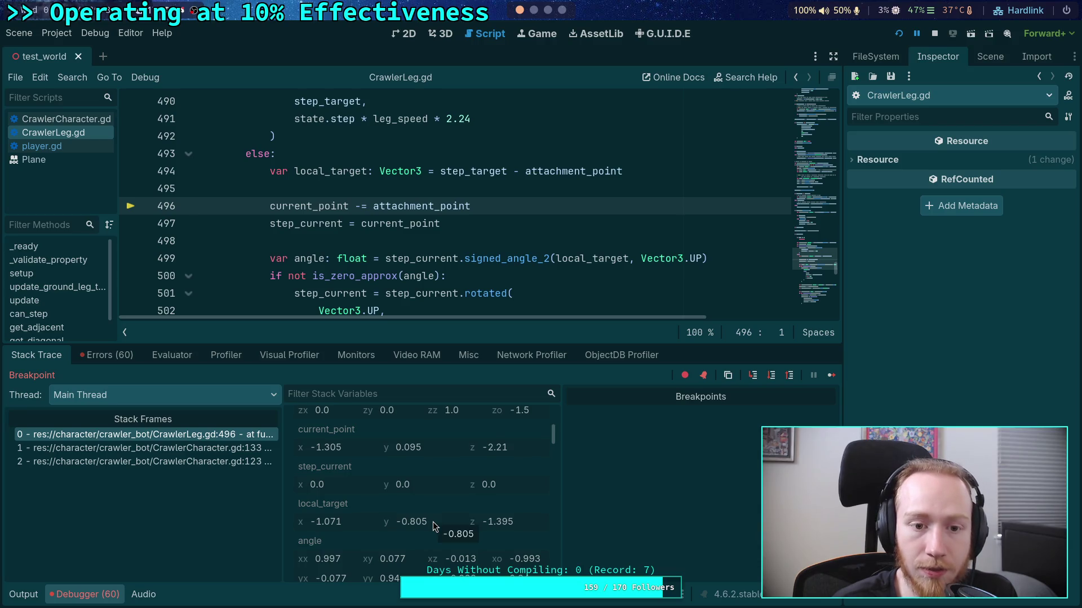
Step to line 497, review its stack variables, then step past it
click(773, 376)
scroll(403, 499, down, 5)
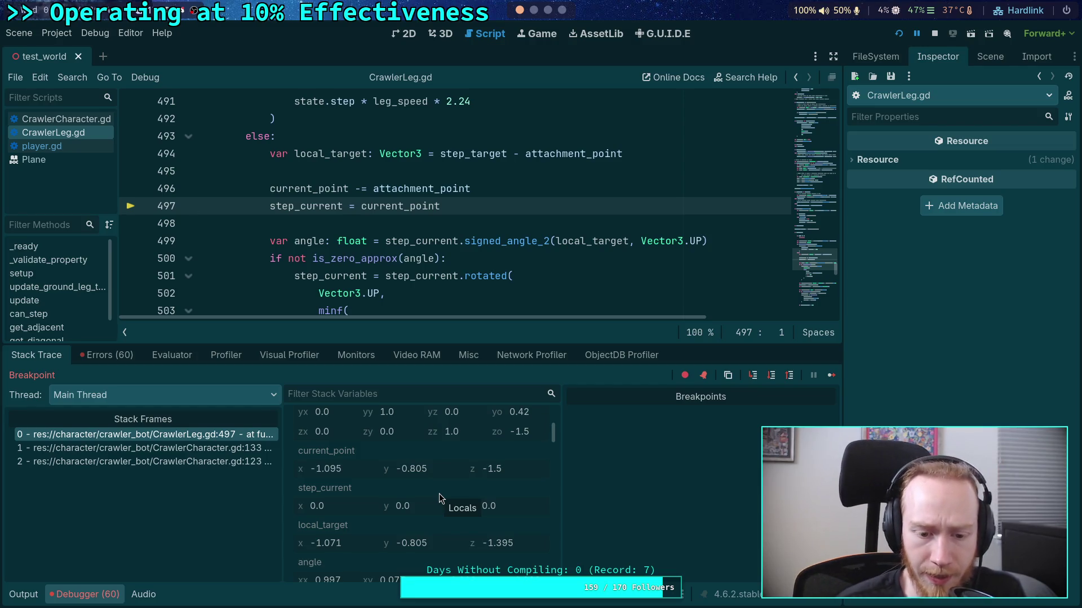
scroll(438, 493, down, 1)
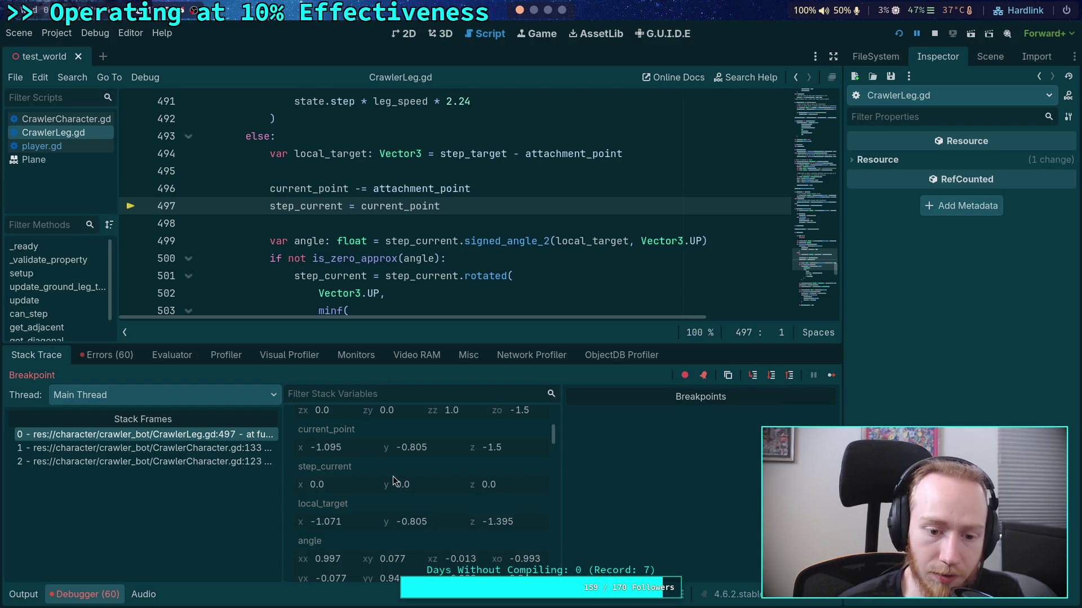
scroll(393, 475, down, 3)
scroll(393, 475, down, 10)
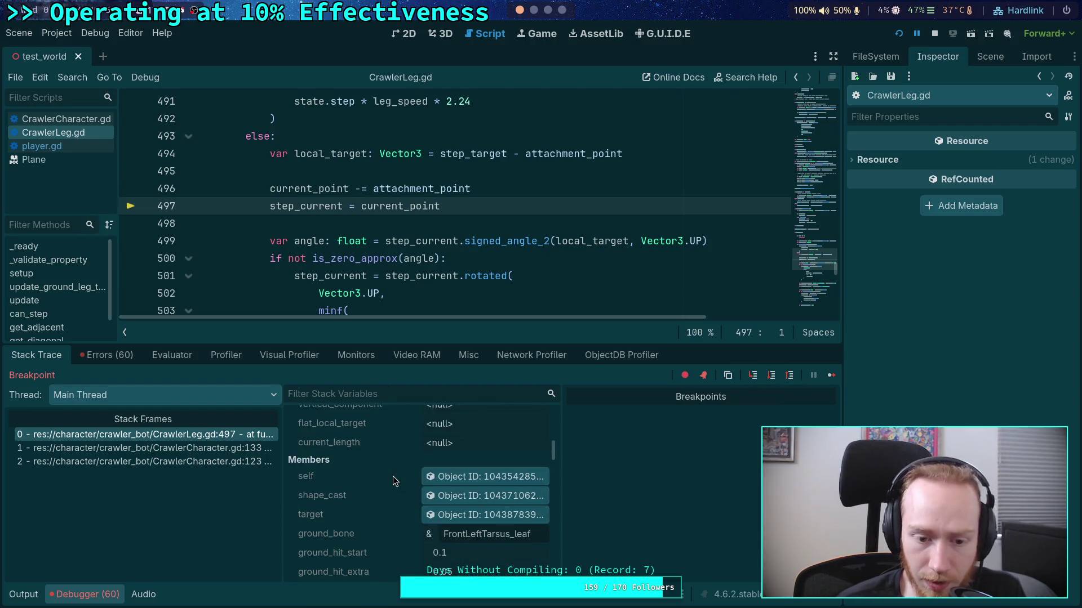
scroll(393, 476, down, 10)
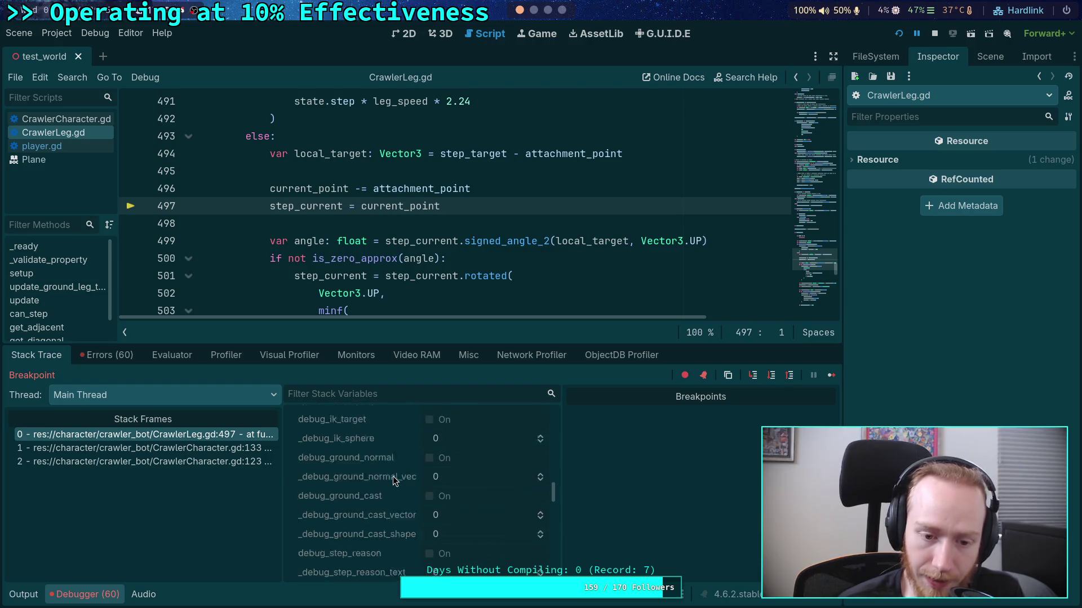
scroll(393, 475, down, 8)
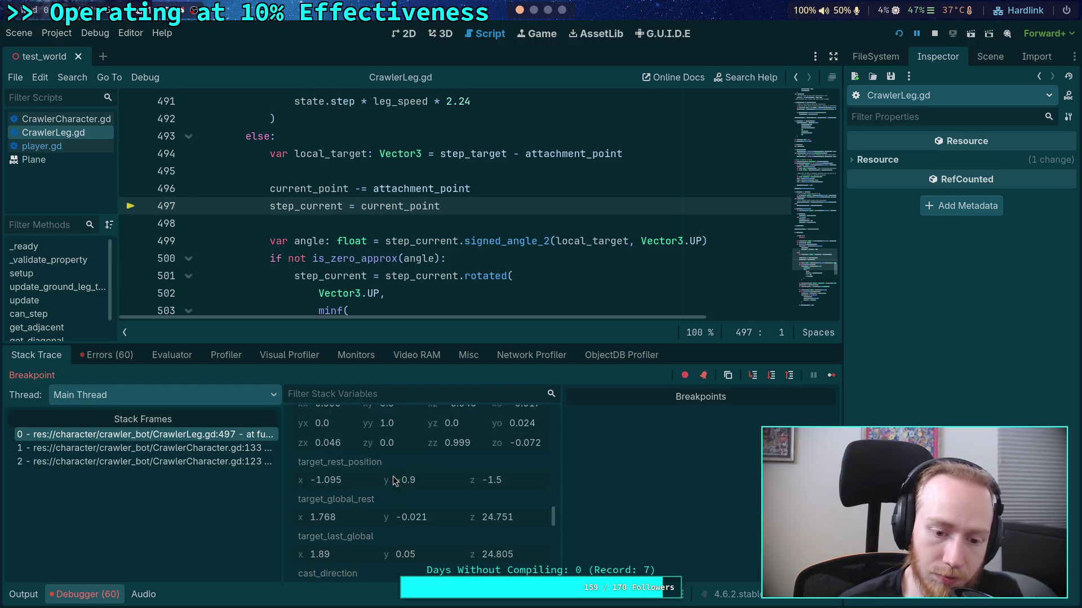
scroll(393, 476, down, 10)
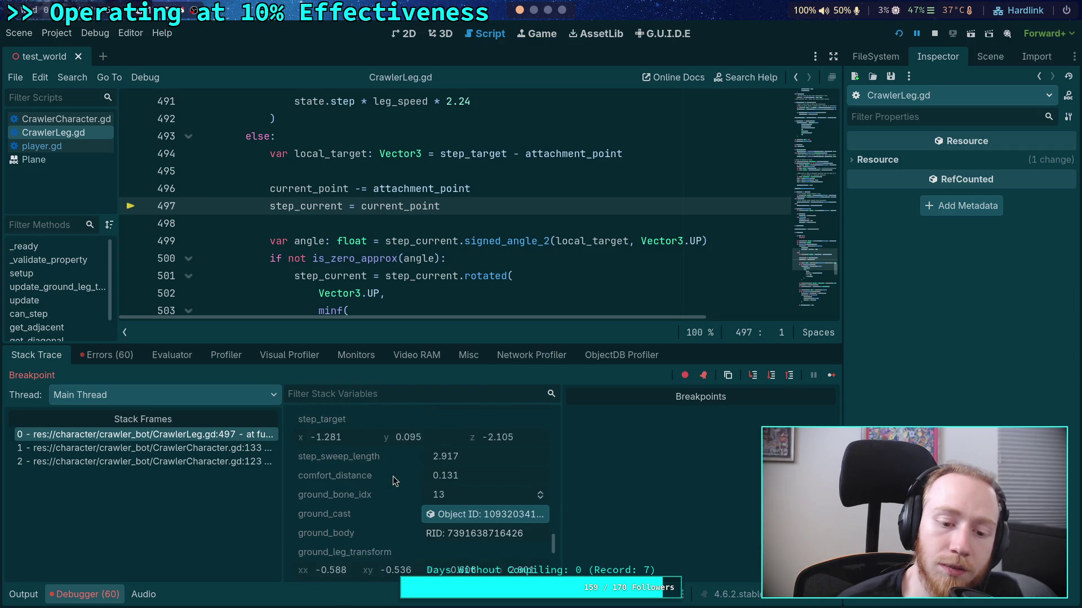
scroll(393, 477, down, 3)
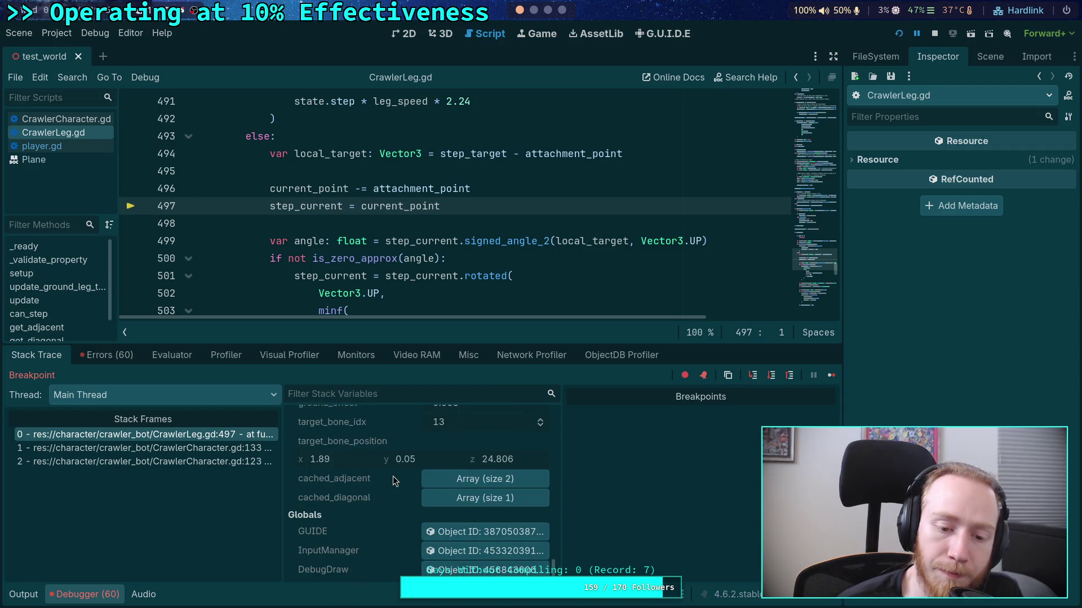
scroll(393, 477, up, 6)
scroll(393, 477, up, 8)
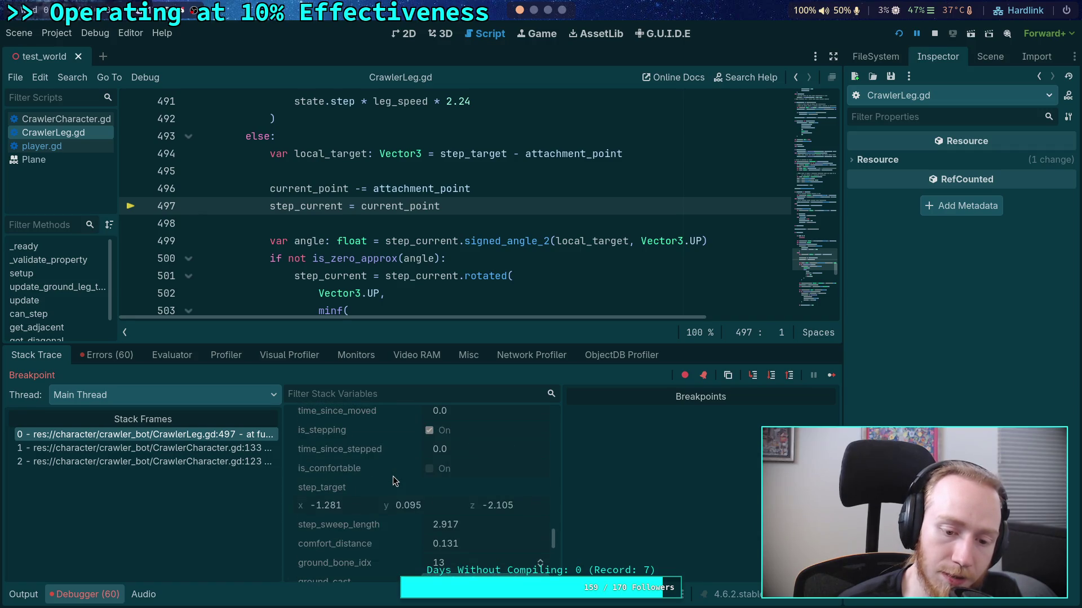
scroll(393, 476, up, 5)
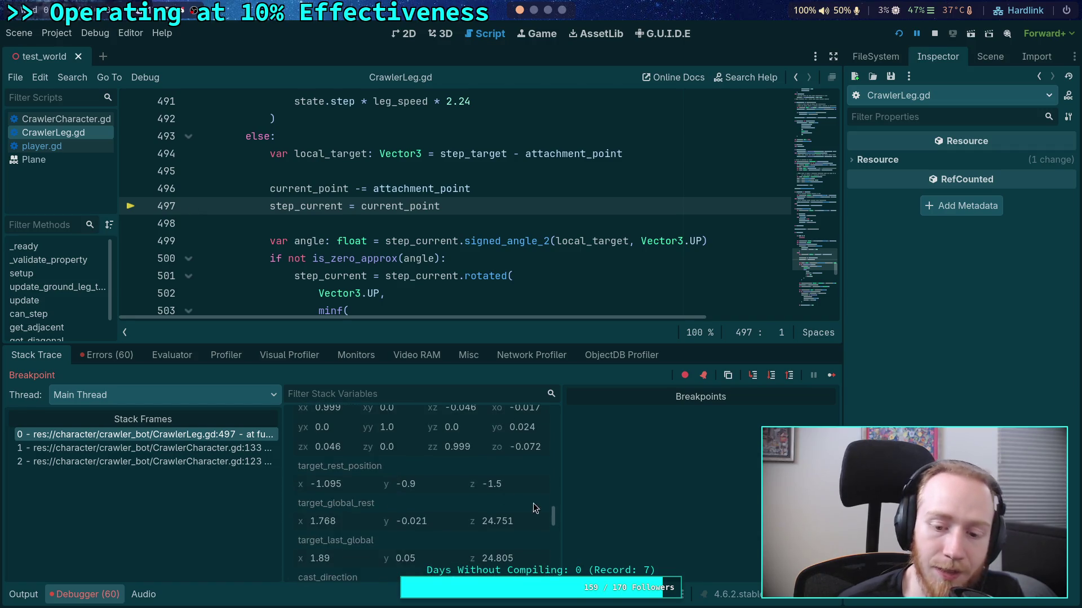
scroll(394, 487, down, 8)
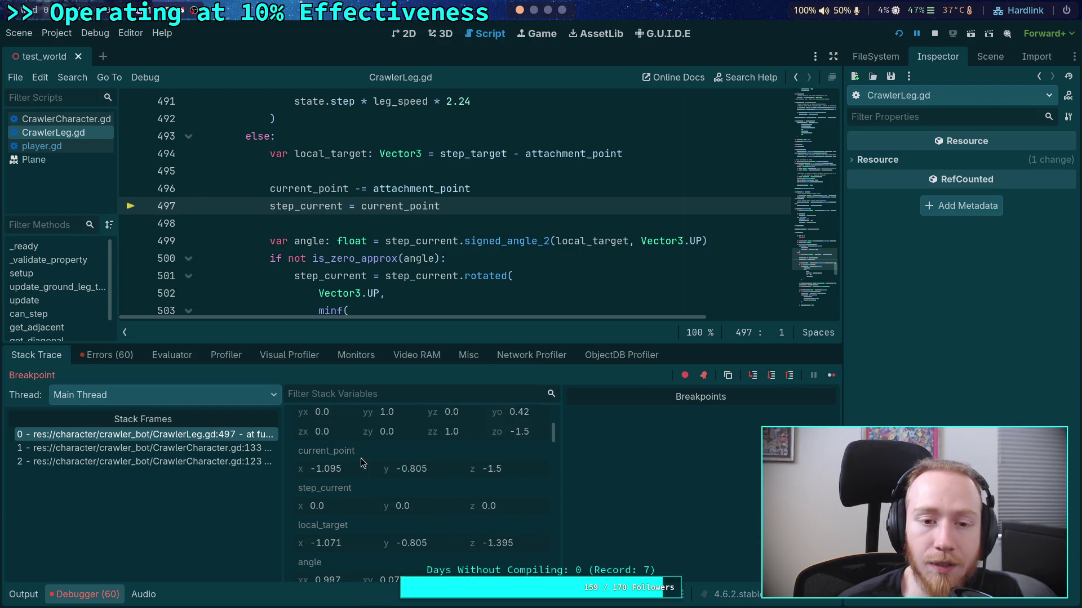
scroll(344, 289, up, 2)
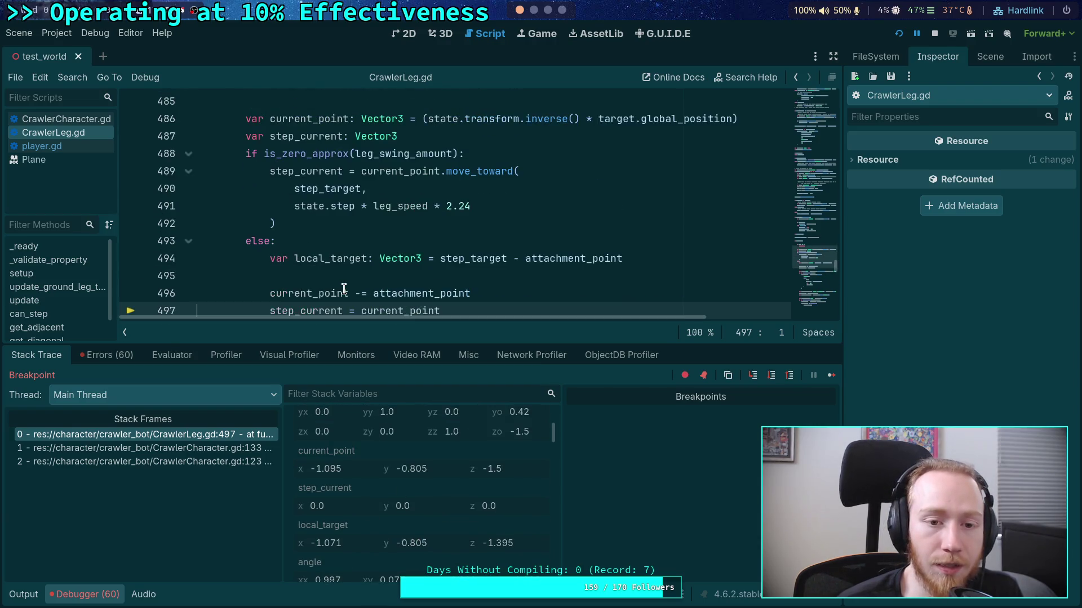
click(772, 375)
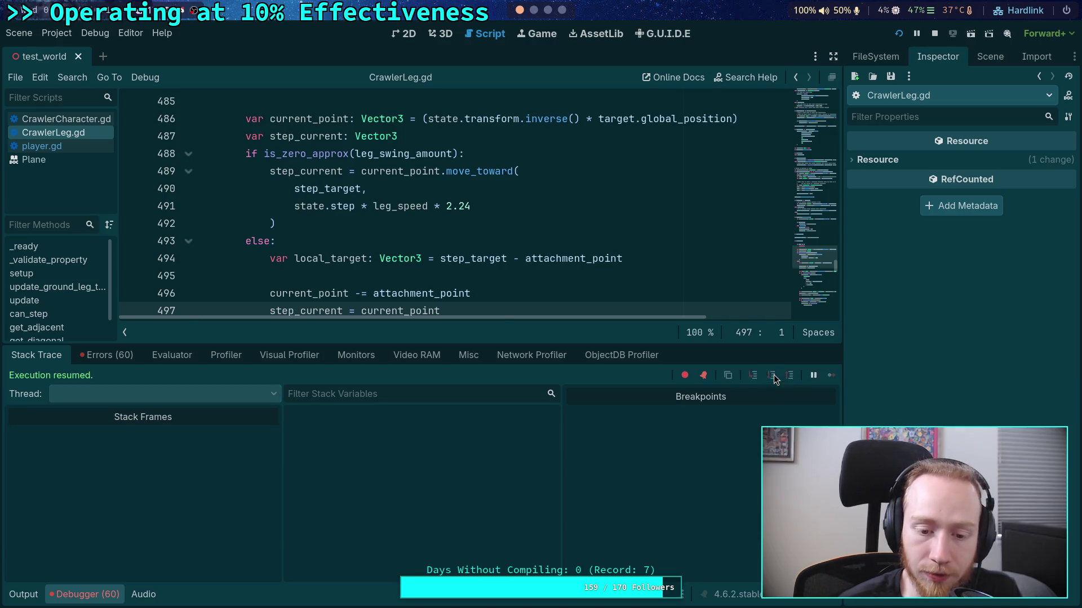
Step to line 500 and inspect step_current, local_target and the 0.024 angle
scroll(439, 242, down, 1)
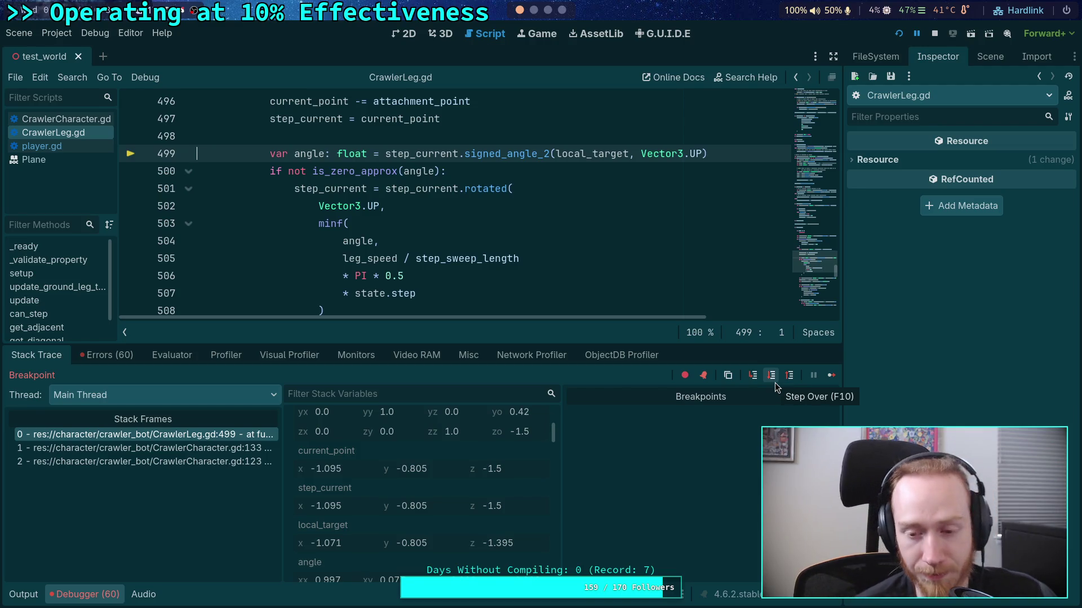
click(775, 383)
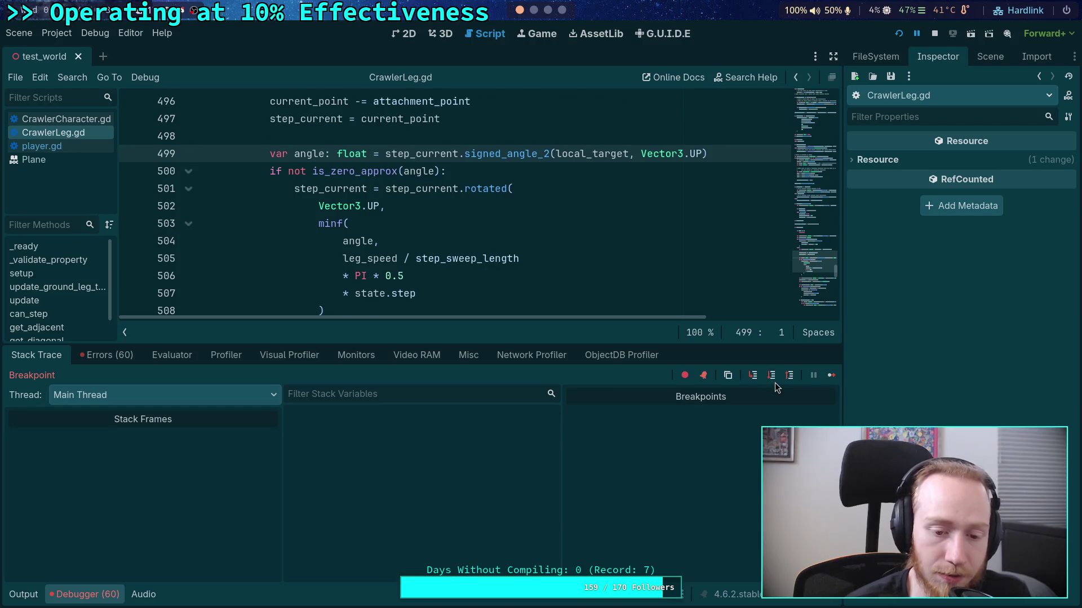
scroll(448, 487, down, 5)
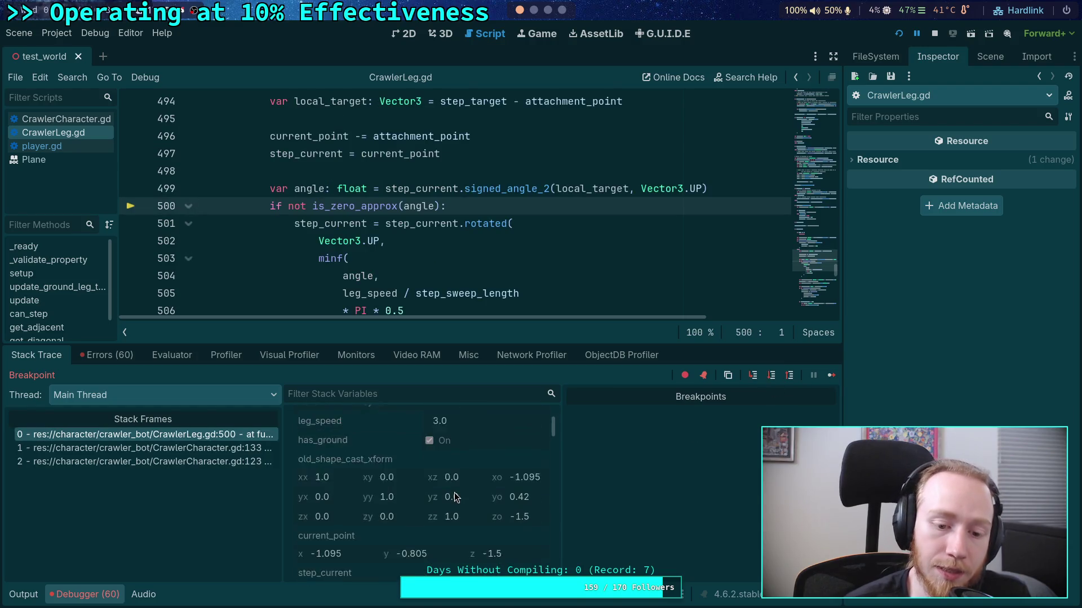
scroll(462, 498, down, 1)
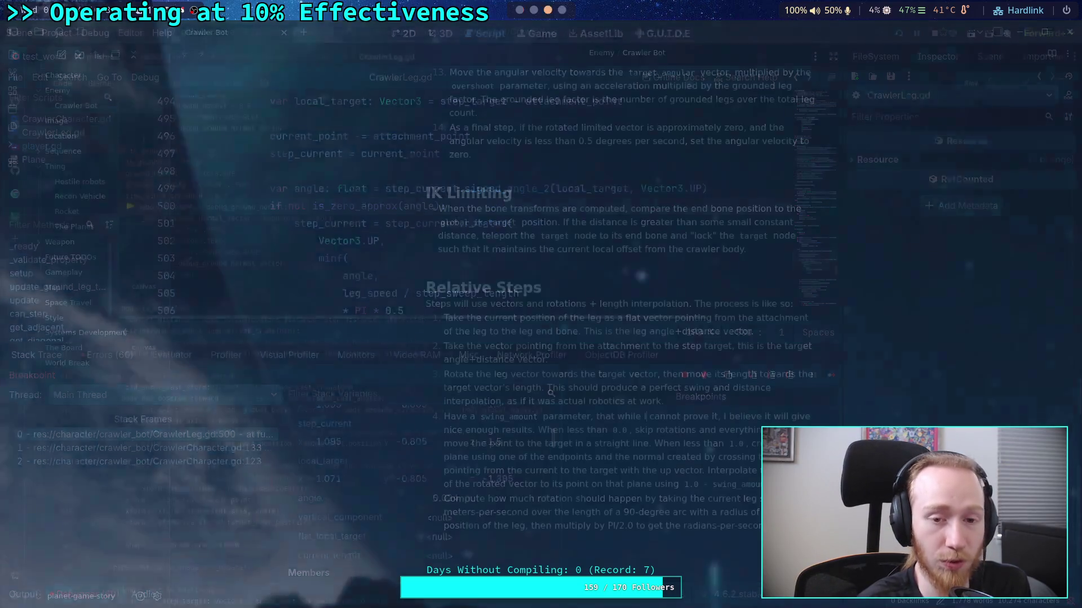
Switch to the Python terminal and import the math module
key(alt+Tab)
key(super+4)
text(import math)
key(Return)
Convert the debugger's 0.024 radian angle to degrees (about 1.375) with math.degrees
text(math.degrees(0.023)
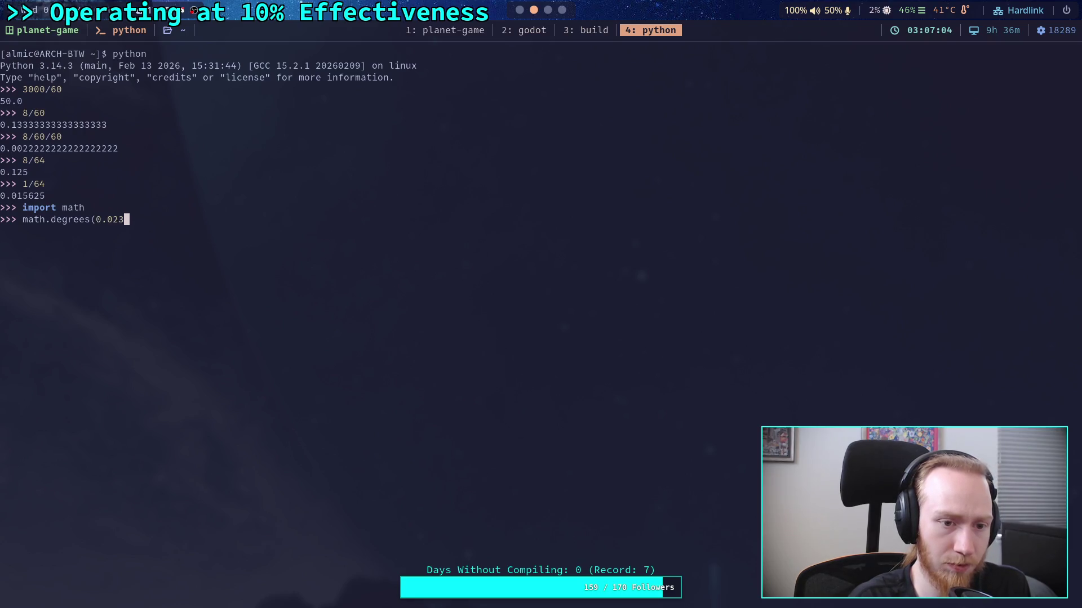
text())
key(Return)
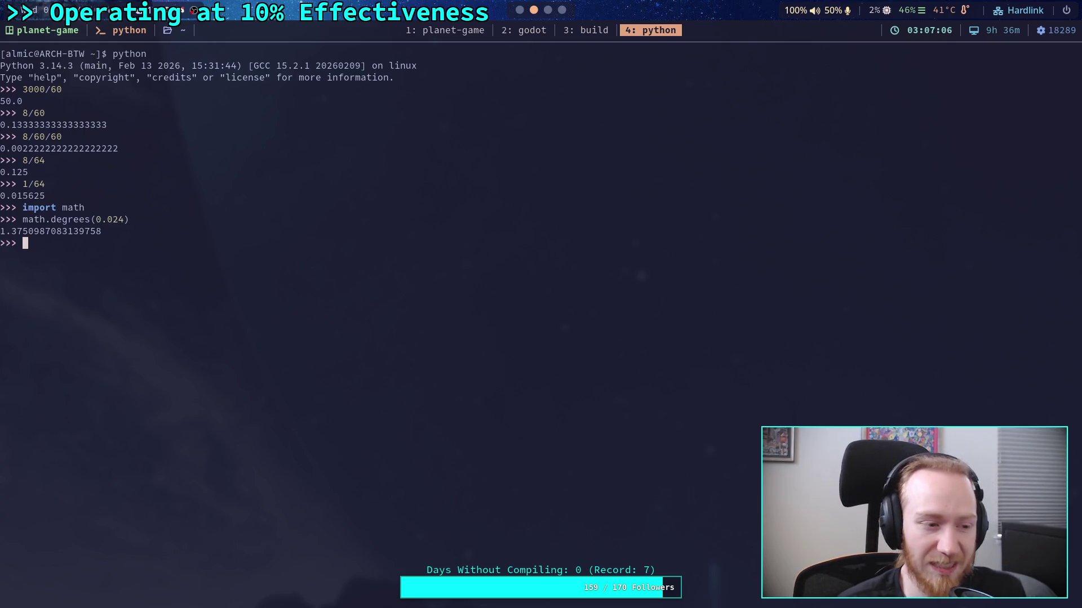
click(545, 11)
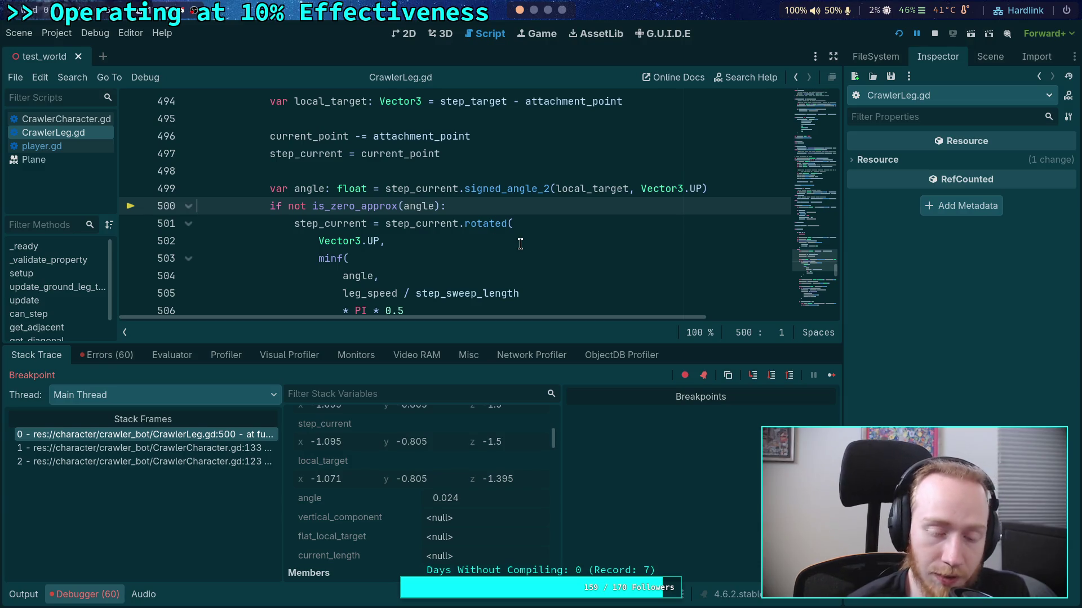
Review the angle at line 500 and stop the paused debug session
scroll(520, 243, down, 1)
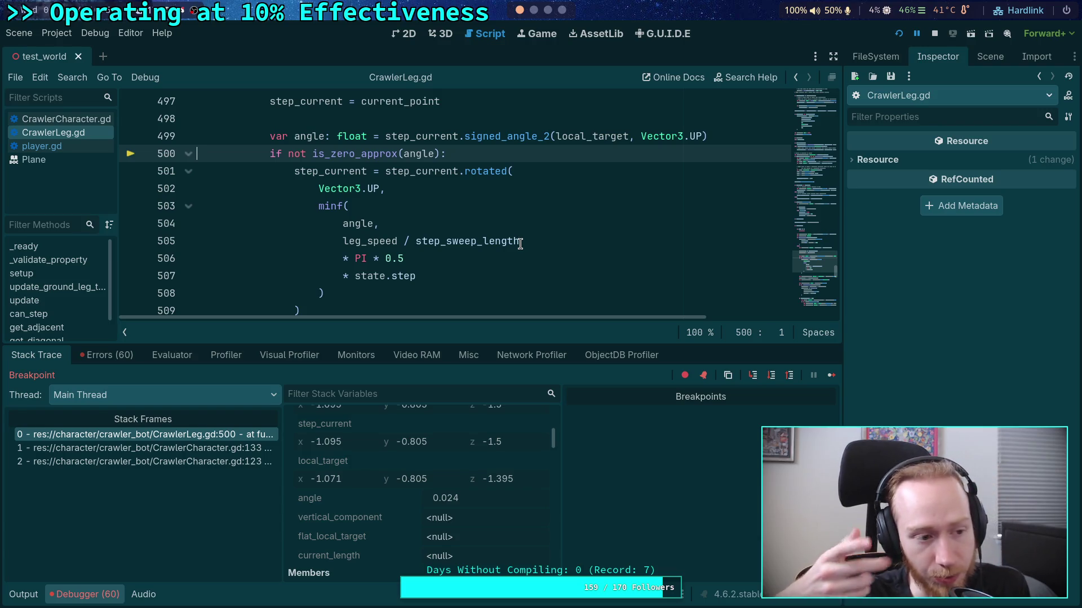
click(934, 34)
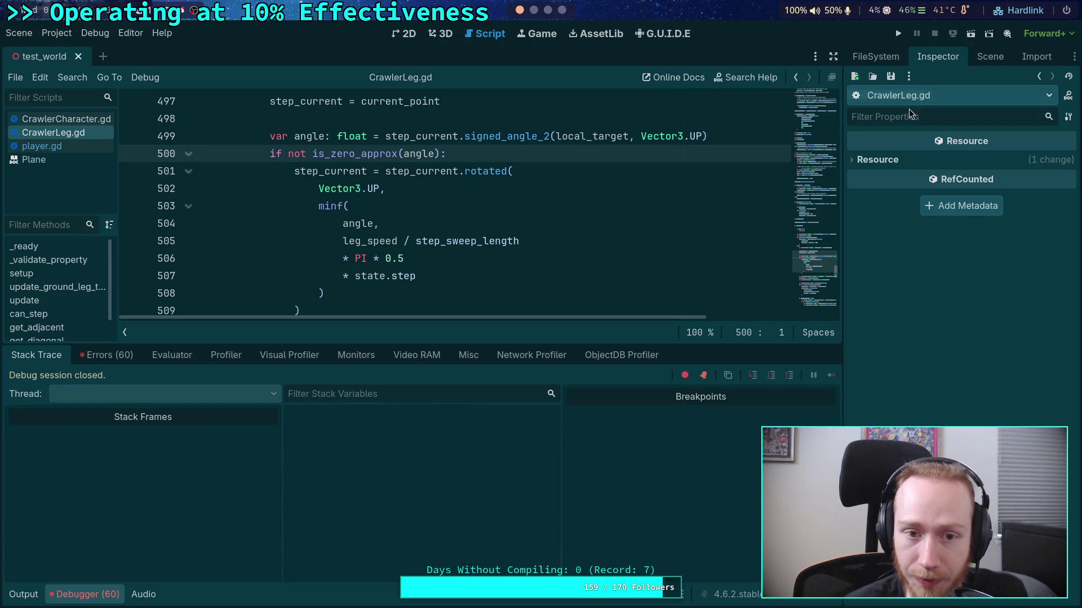
Set debug_step_target, debug_ik_target and debug_rest_area to true in CrawlerLeg.gd
scroll(804, 241, down, 5)
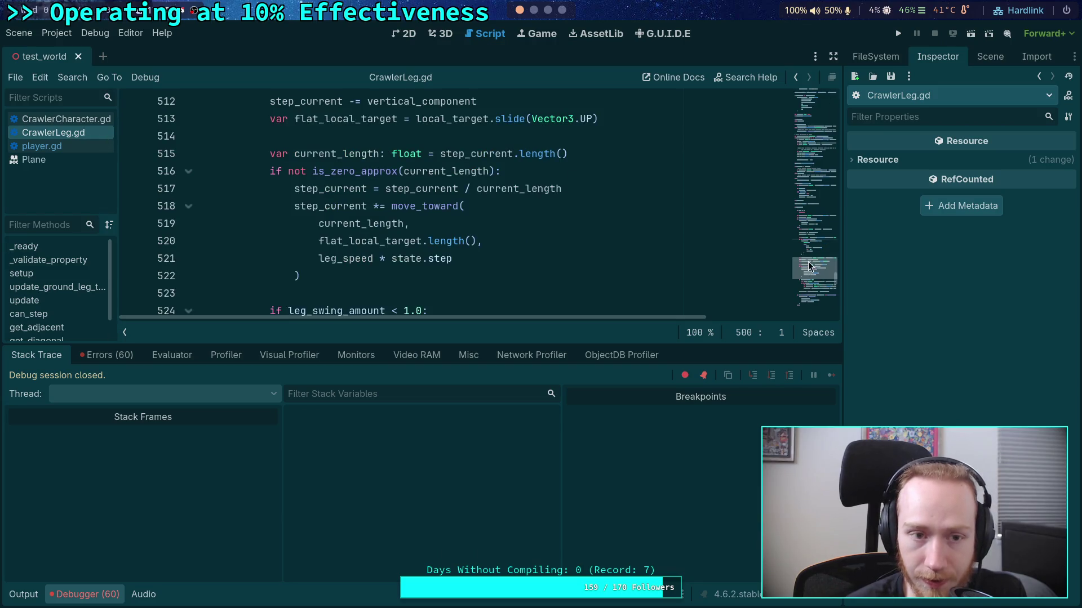
scroll(811, 169, up, 20)
scroll(393, 184, down, 5)
scroll(400, 197, down, 20)
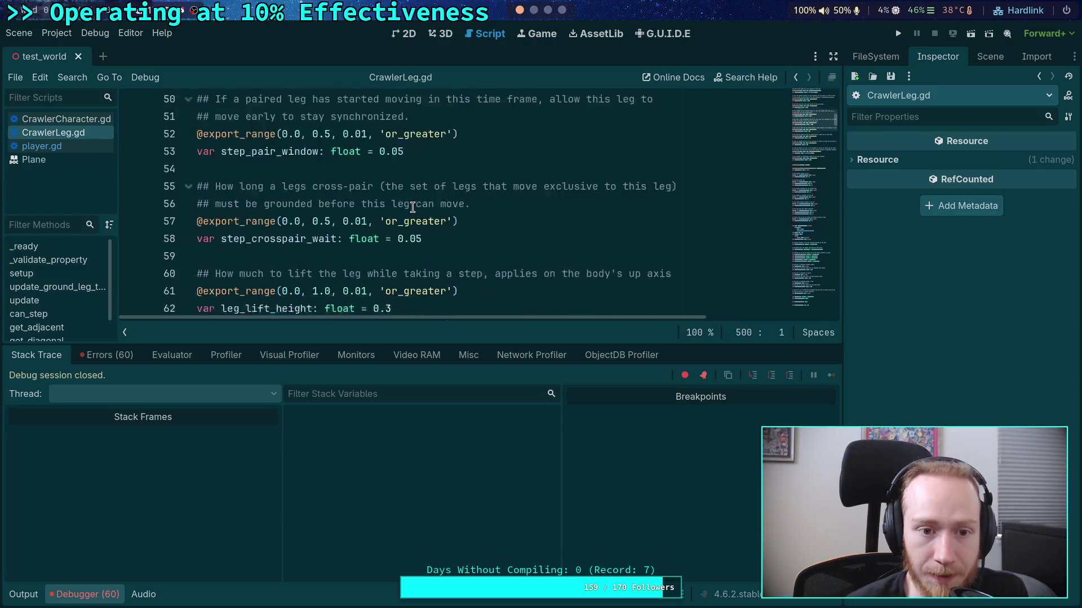
scroll(411, 217, down, 5)
scroll(407, 245, up, 1)
double_click(442, 206)
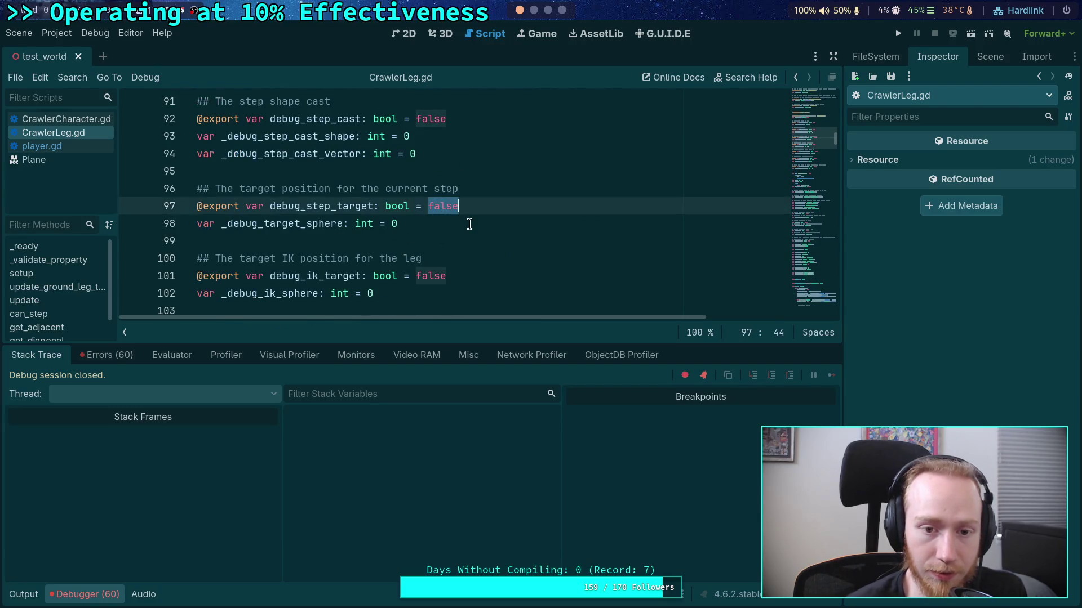
text(true)
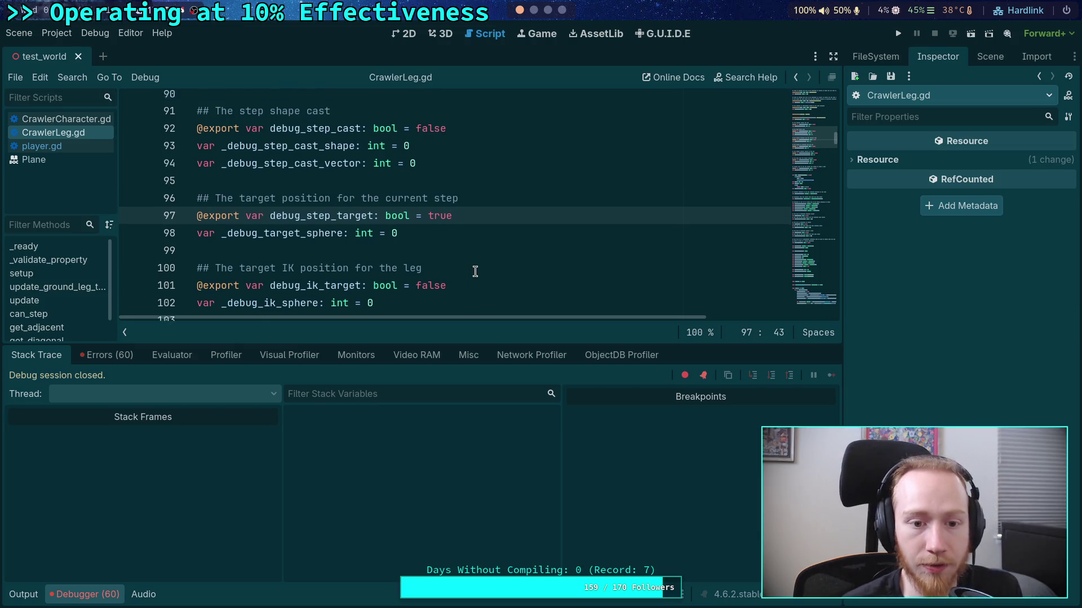
double_click(436, 276)
text(true)
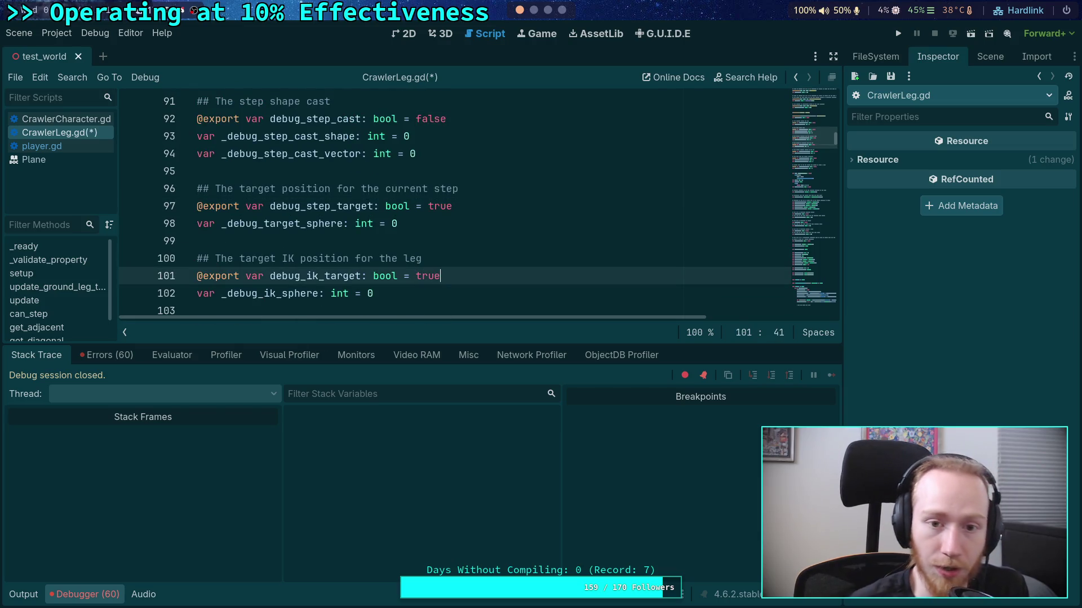
scroll(413, 256, up, 3)
double_click(430, 206)
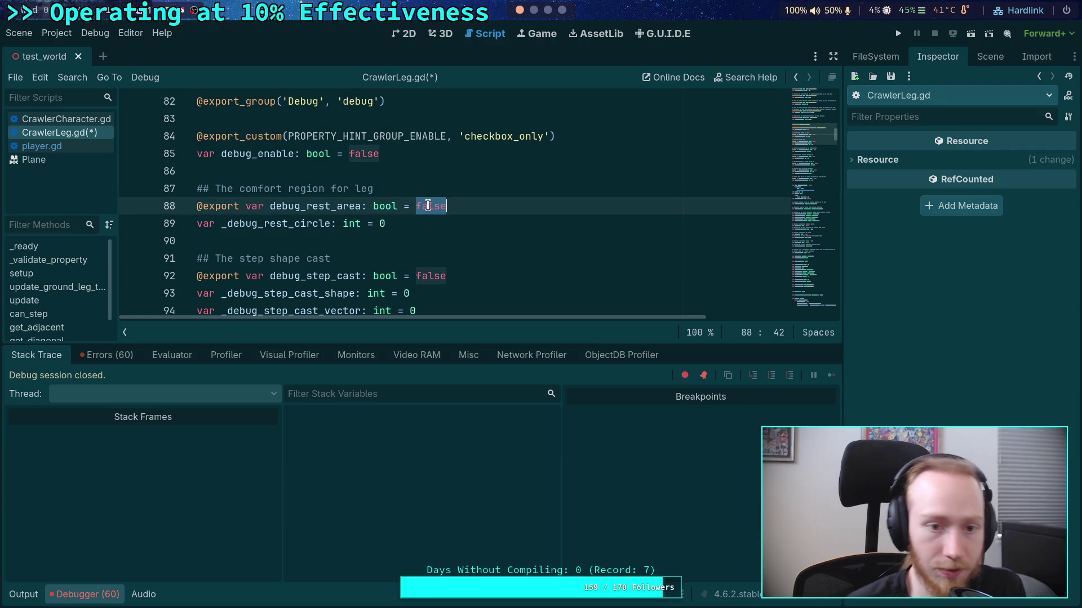
text(true)
Set debug_enable to true, save the script and run the project with F5
scroll(428, 206, down, 10)
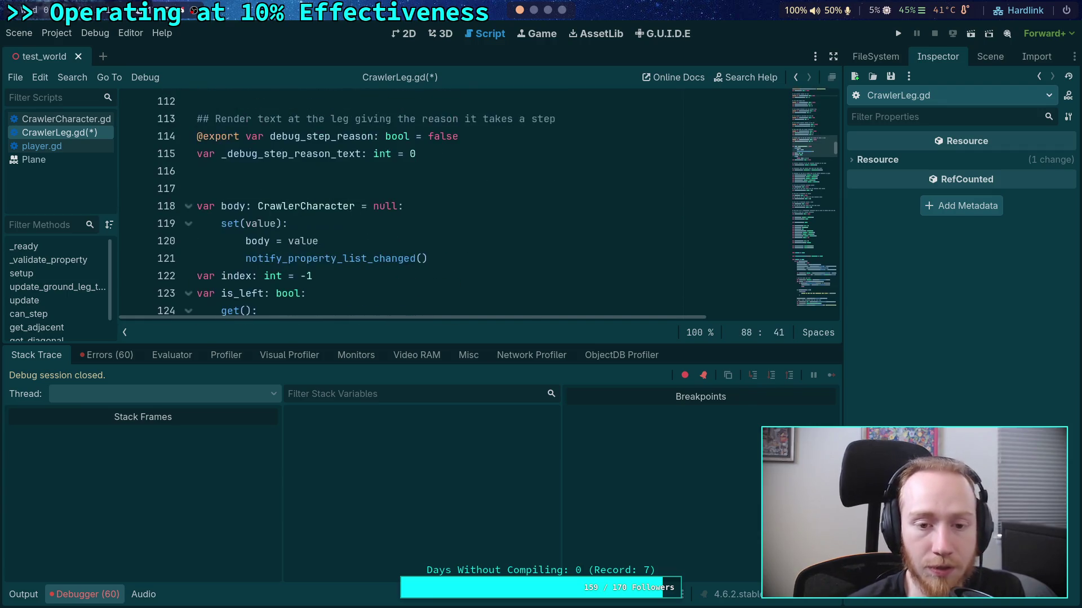
scroll(462, 211, up, 10)
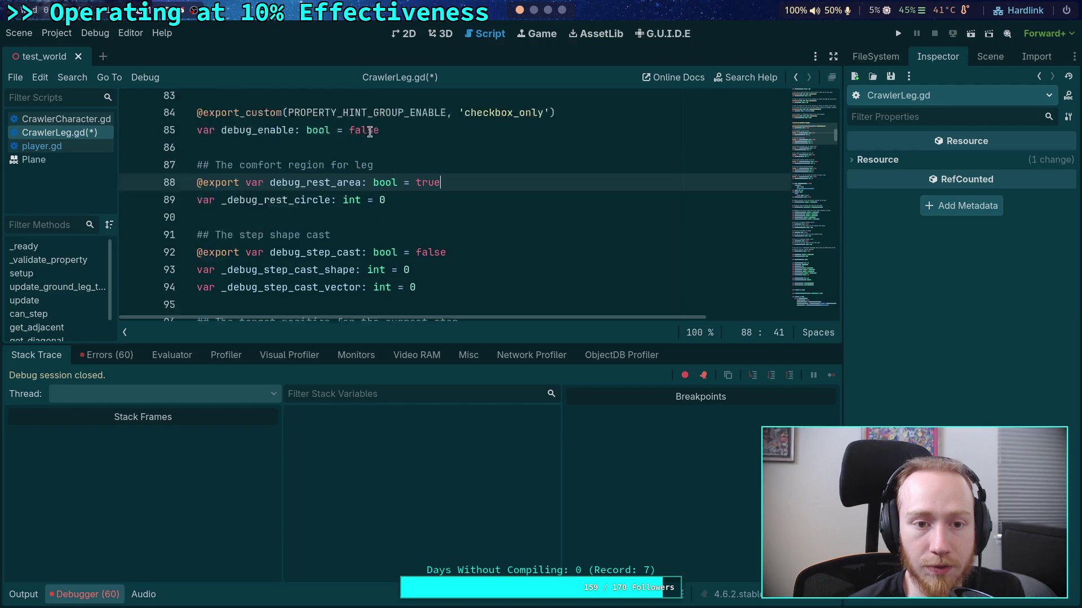
click(363, 153)
double_click(363, 154)
text(true)
key(ctrl+s)
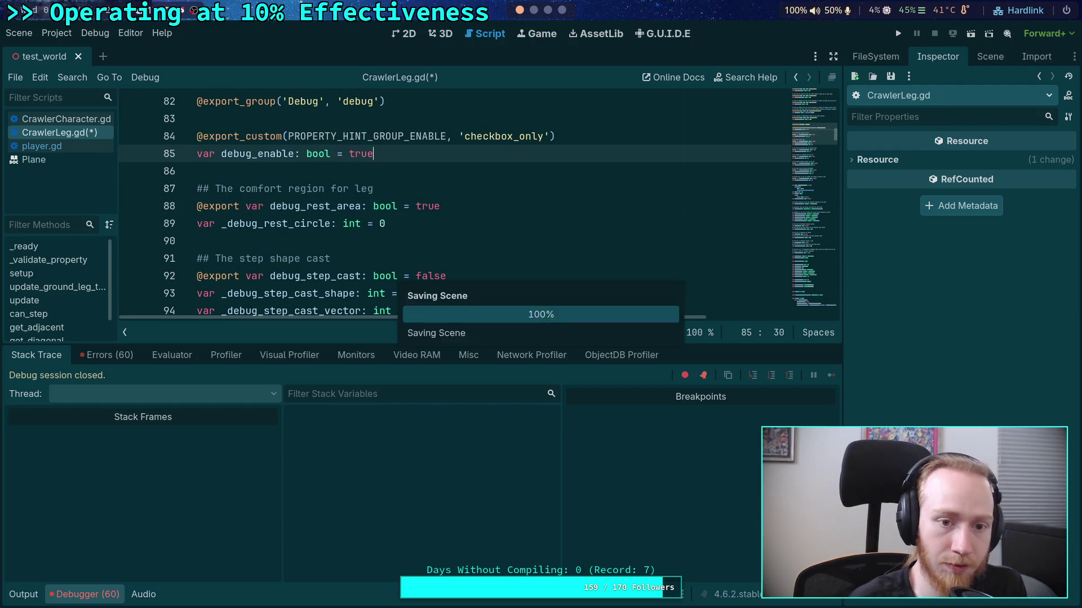
key(F5)
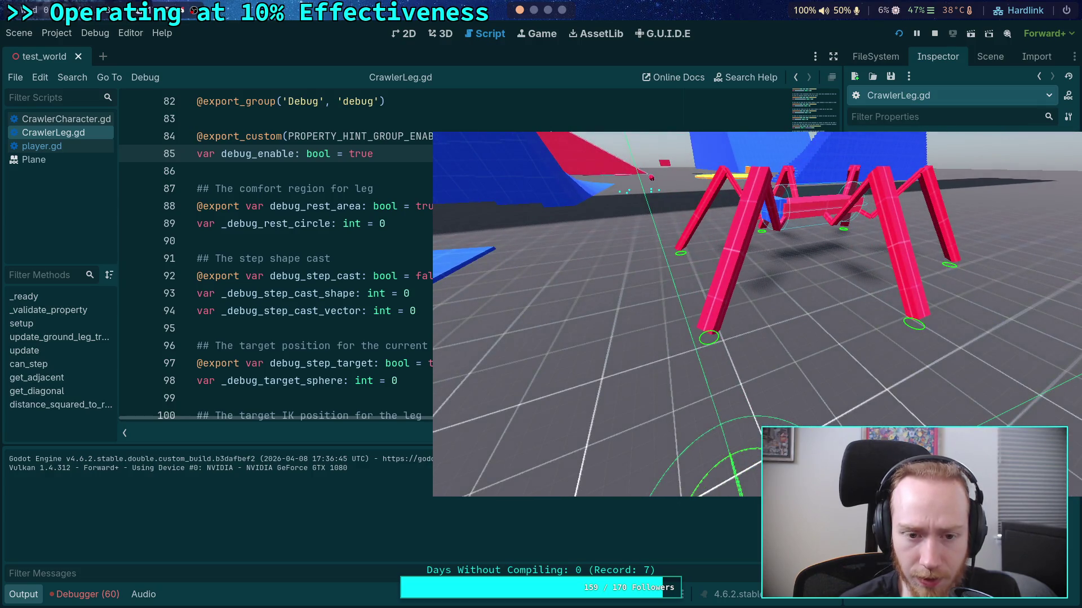
Stop the game after watching the crawler's leg debug circles
click(940, 35)
scroll(476, 304, down, 3)
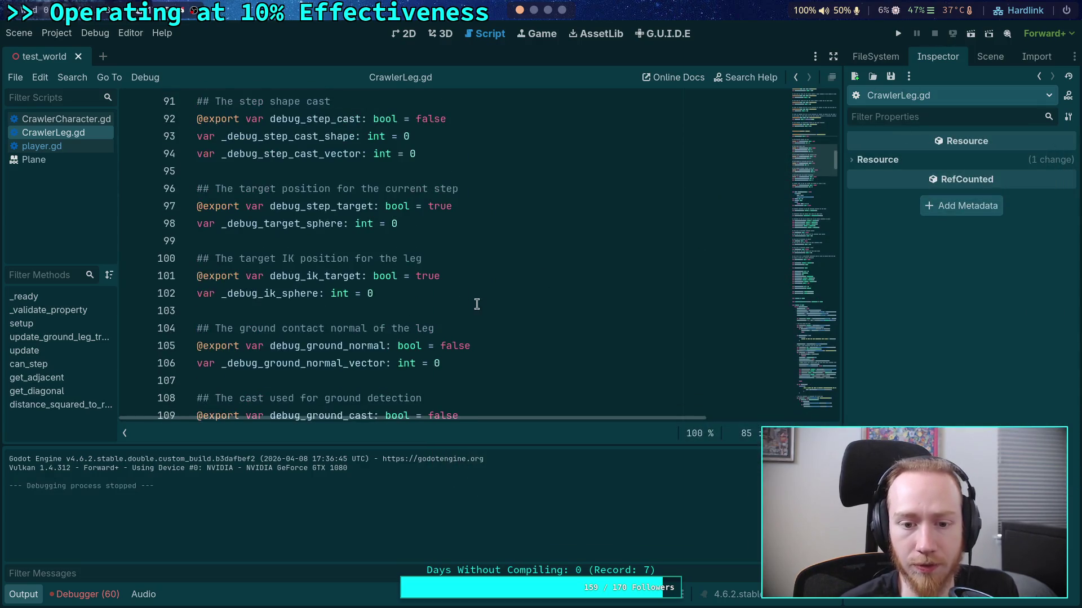
Search the script to find where debug_ik_target is used
double_click(317, 276)
key(ctrl+f)
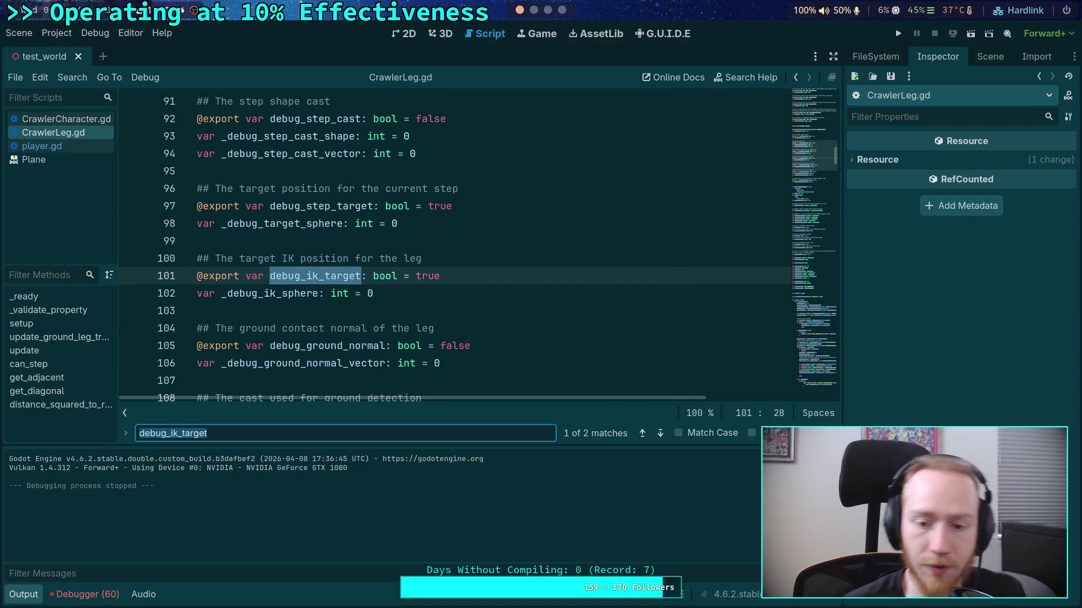
click(660, 432)
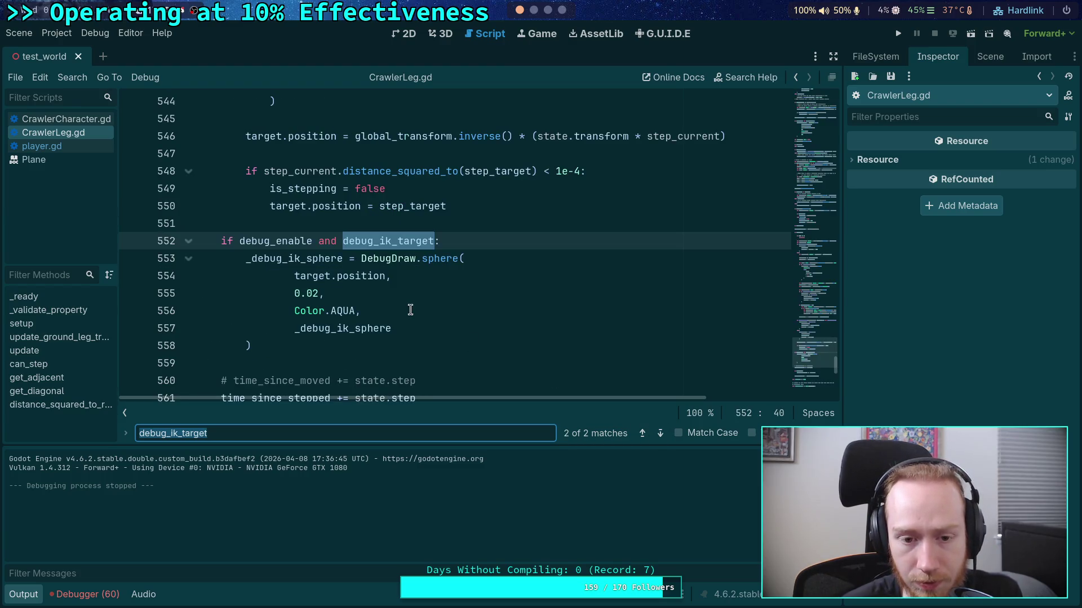
mouse_move(350, 282)
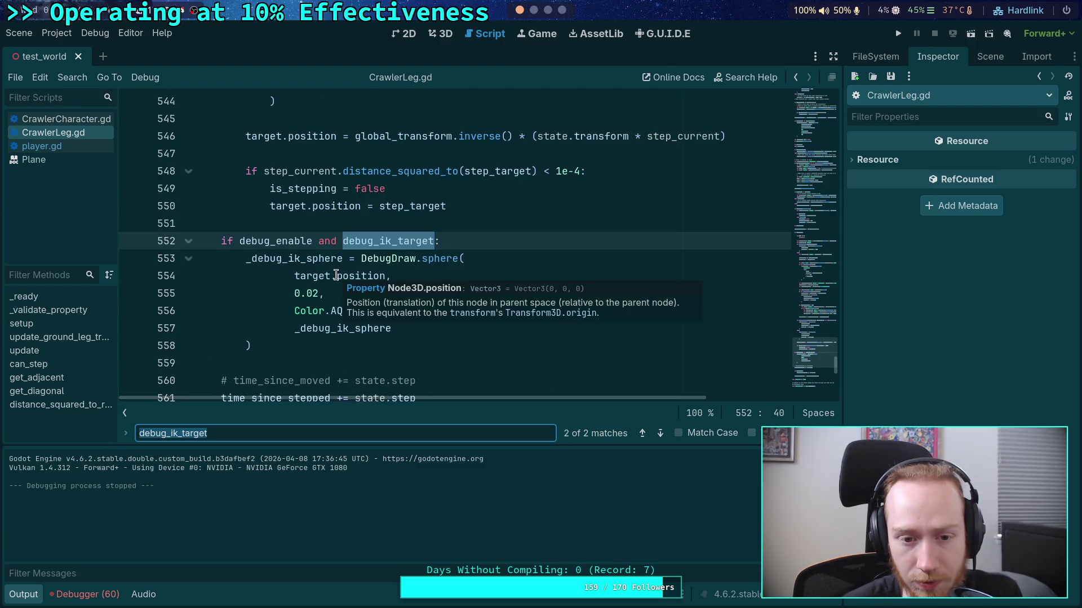
Change target.position to target.global_position in the line 554 debug sphere call and rerun
click(336, 275)
text(global)
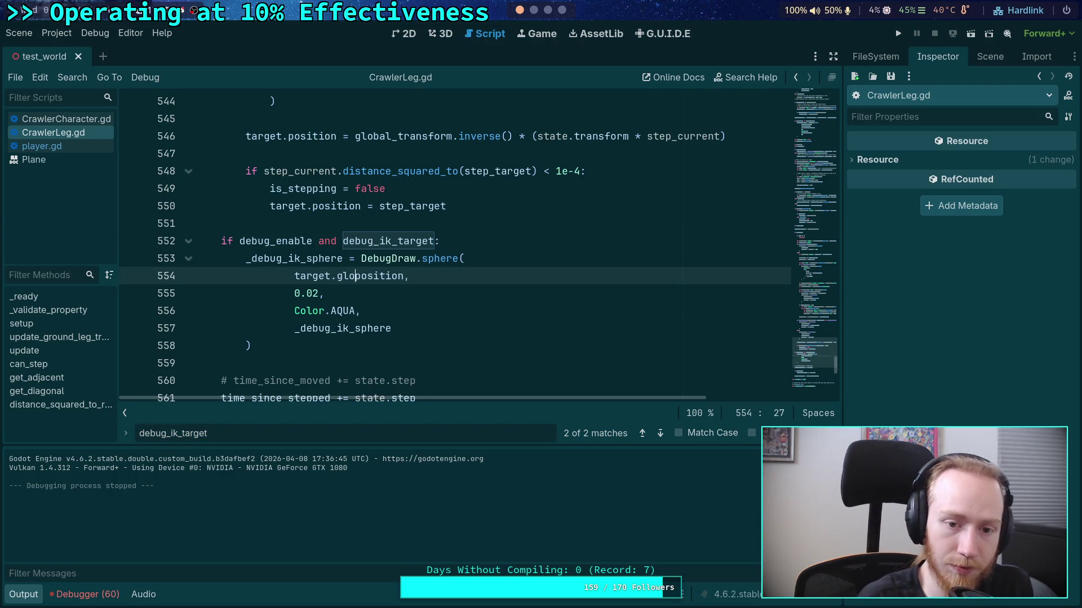
text(_)
click(456, 332)
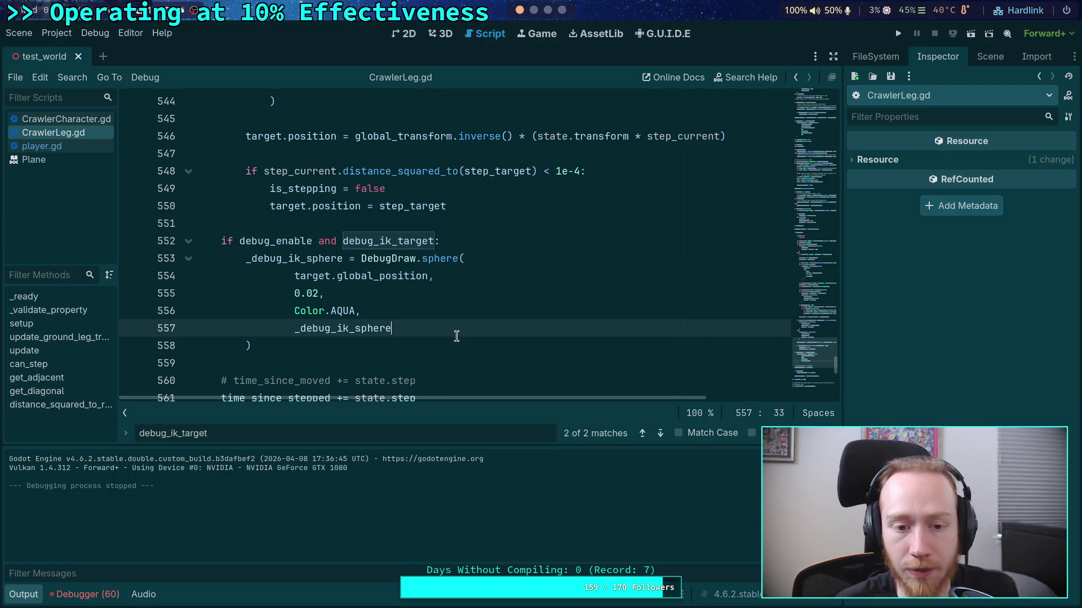
click(898, 33)
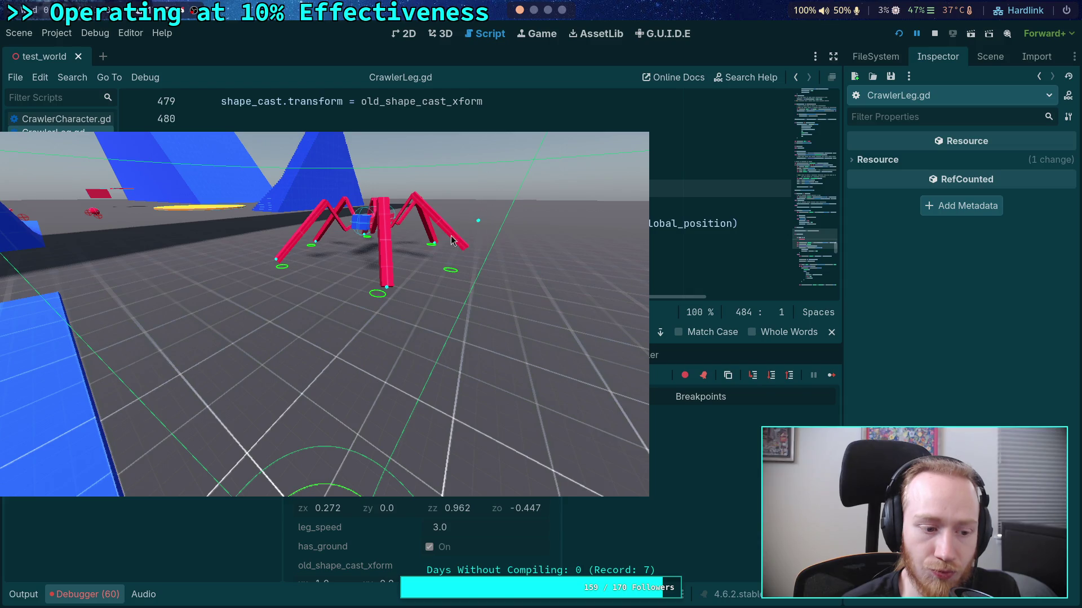
Bring the editor forward to show the paused stack trace at CrawlerLeg.gd line 484
key(alt+Tab)
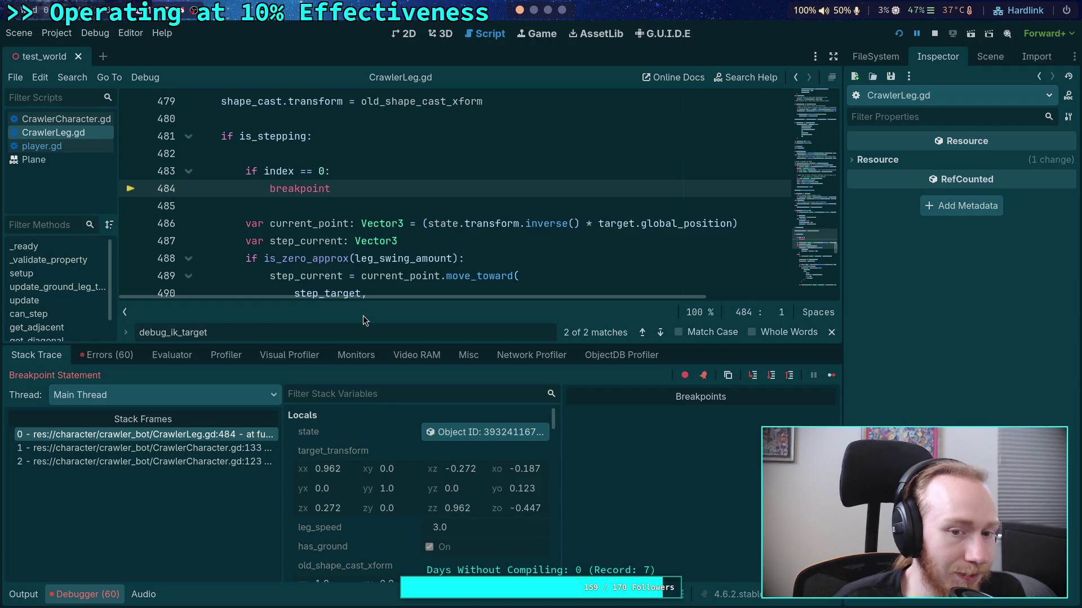
scroll(550, 243, down, 3)
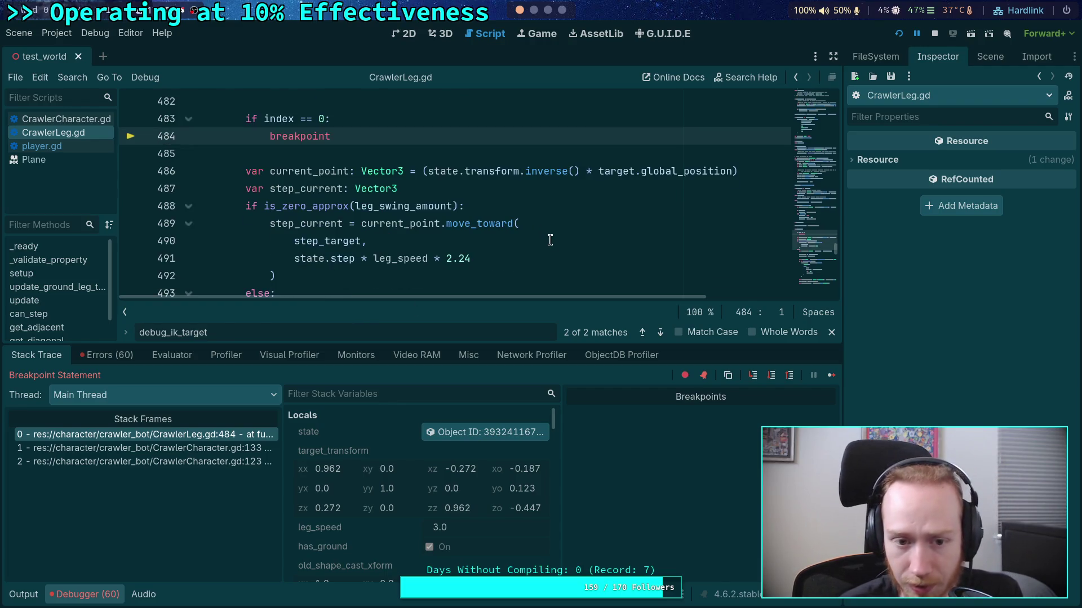
Enlarge the script editor above the debugger and highlight the uses of leg_speed
scroll(549, 242, down, 5)
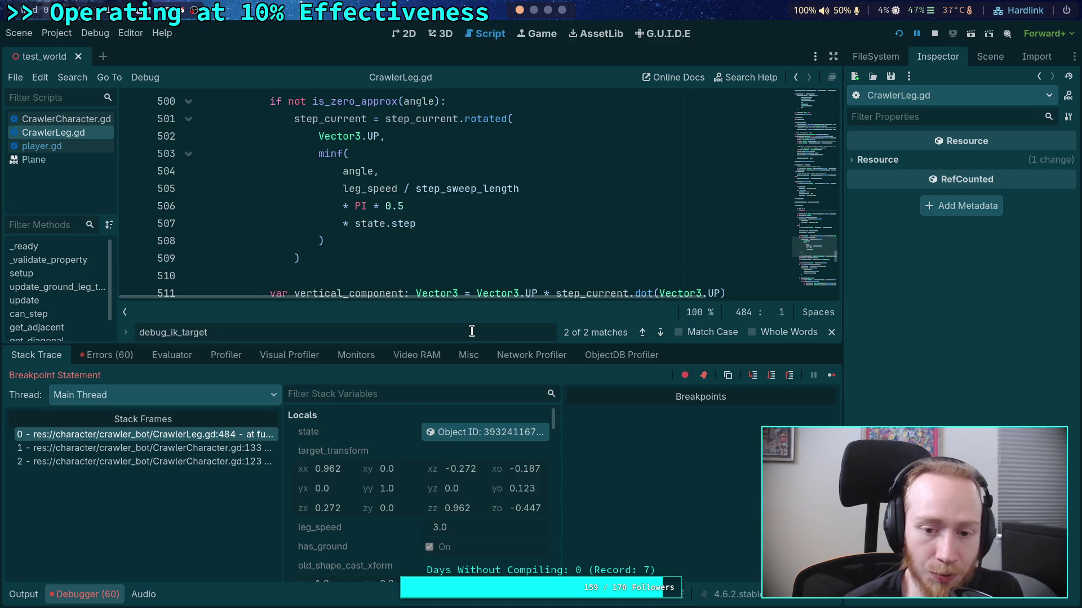
drag(468, 342, 459, 441)
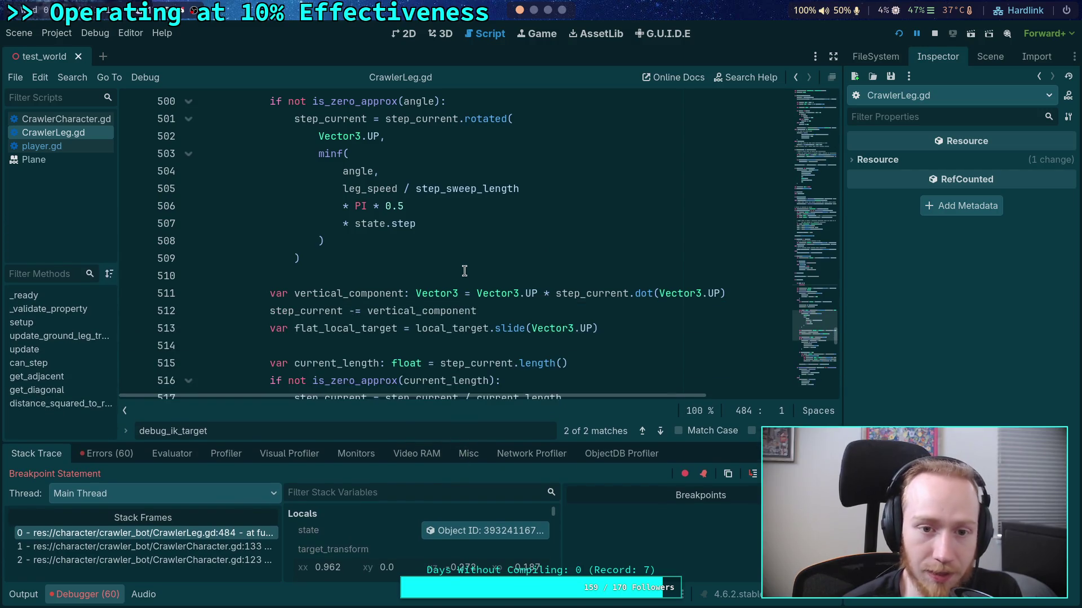
scroll(464, 271, down, 4)
scroll(464, 263, down, 6)
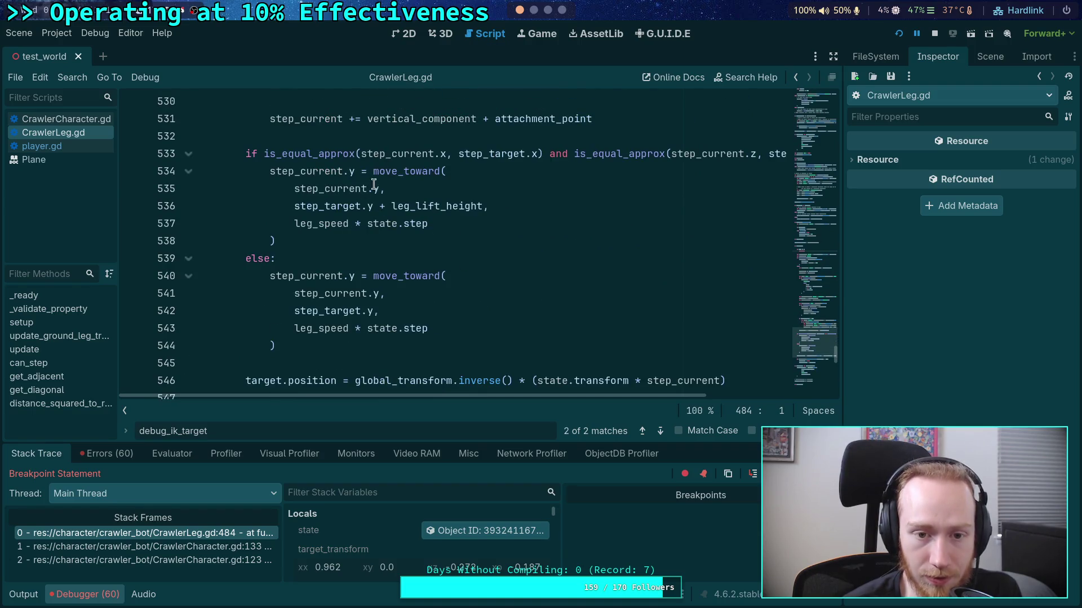
double_click(301, 225)
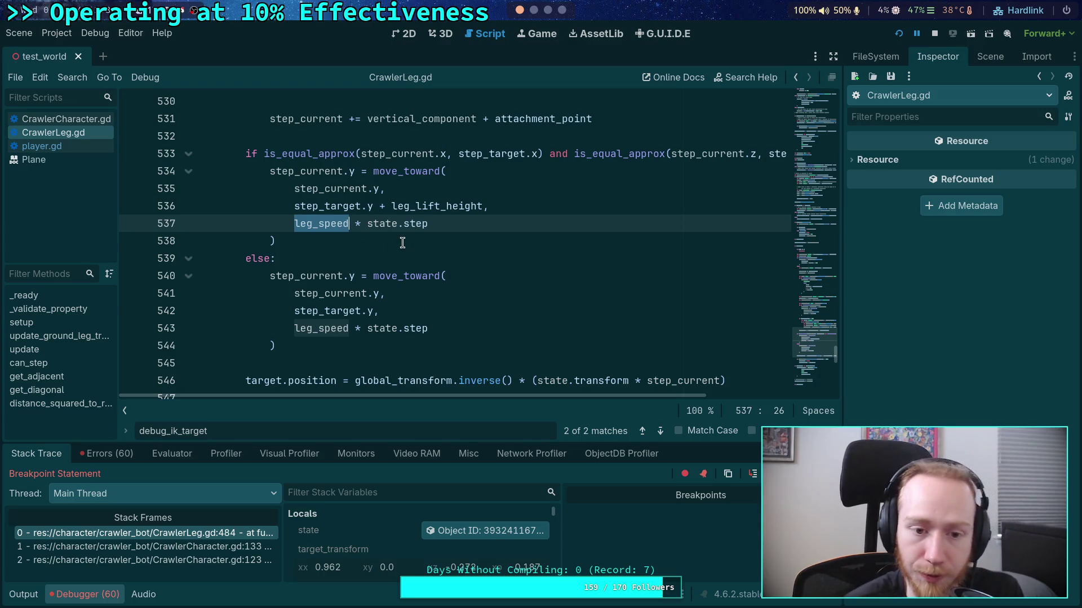
Step over from the line 484 breakpoint to line 486
scroll(428, 347, up, 15)
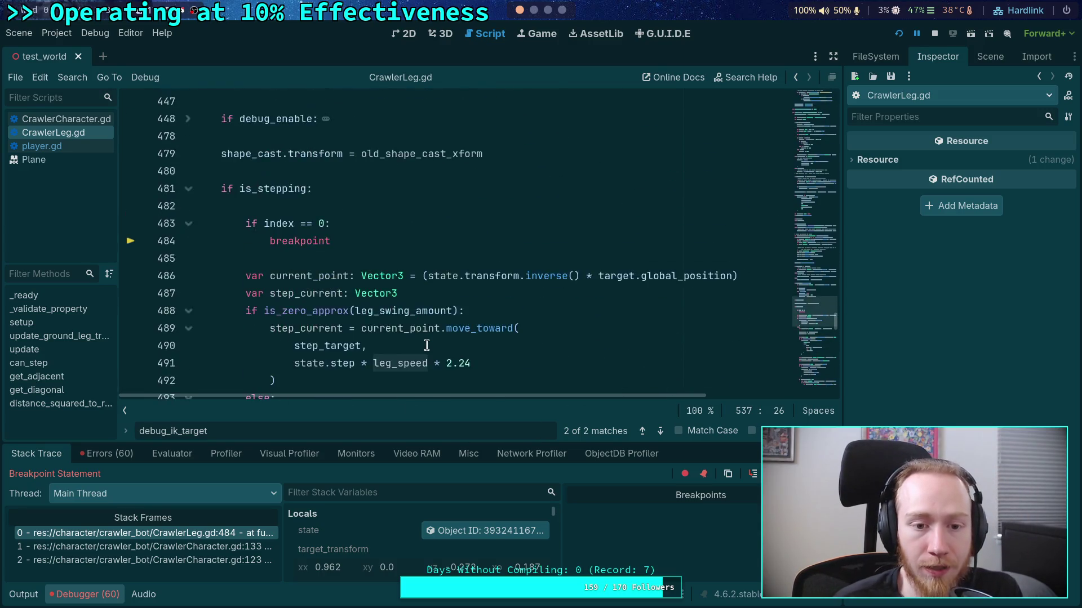
scroll(427, 345, up, 2)
click(365, 310)
key(F10)
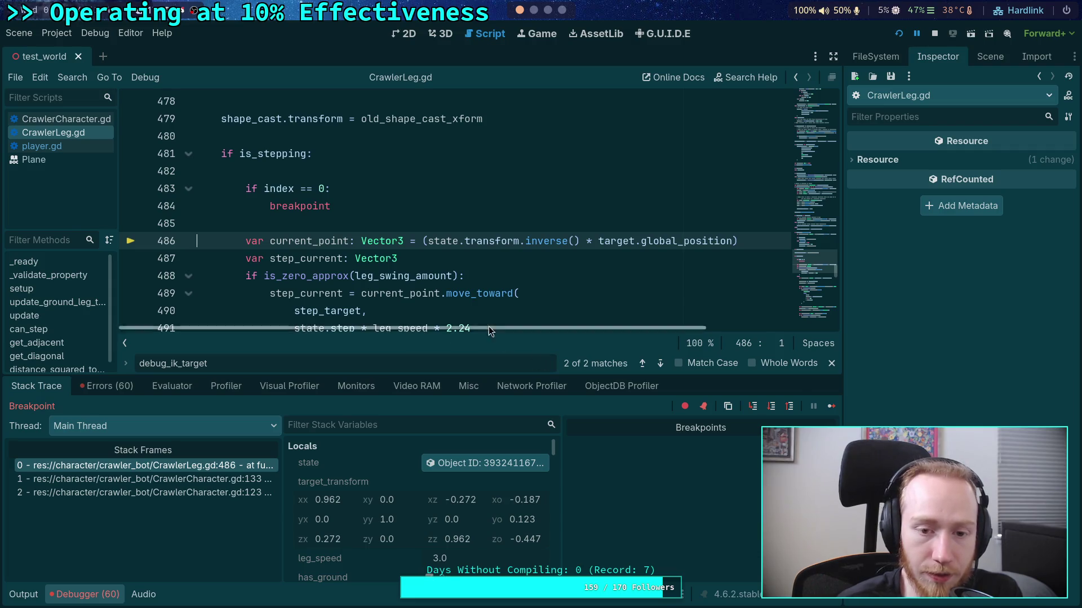
Step over from line 486 to line 500, checking the game, and read angle (0.014) in Locals
click(771, 408)
click(771, 407)
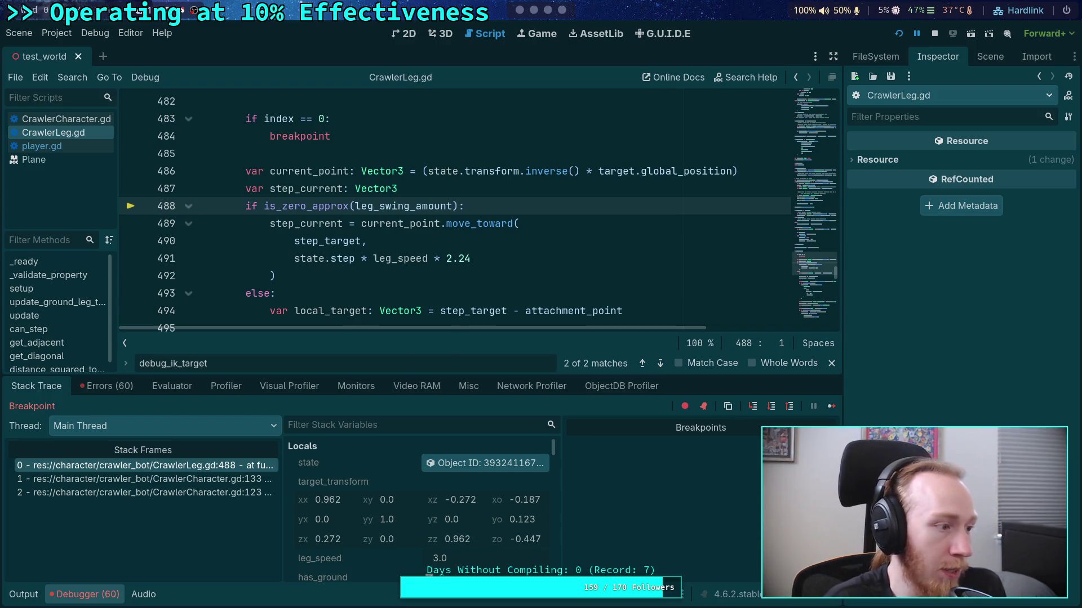
key(alt+Tab)
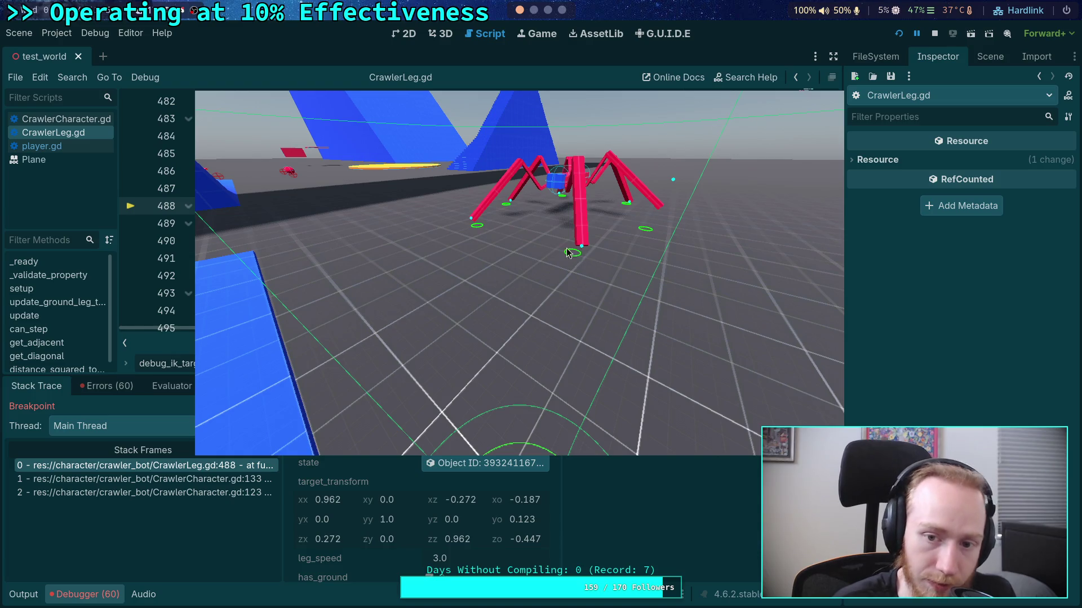
key(alt+Tab)
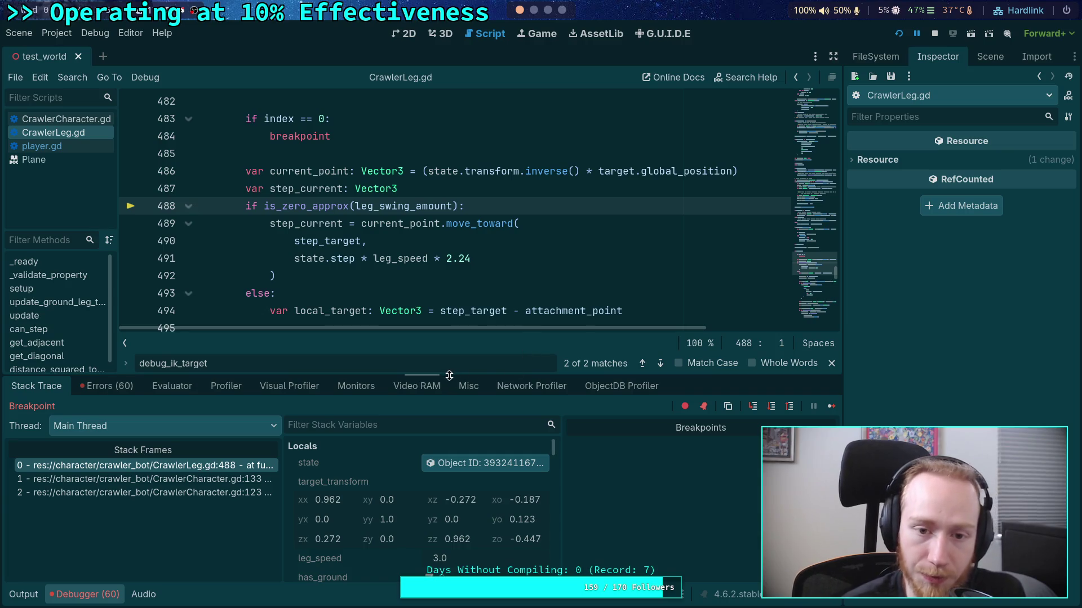
click(771, 406)
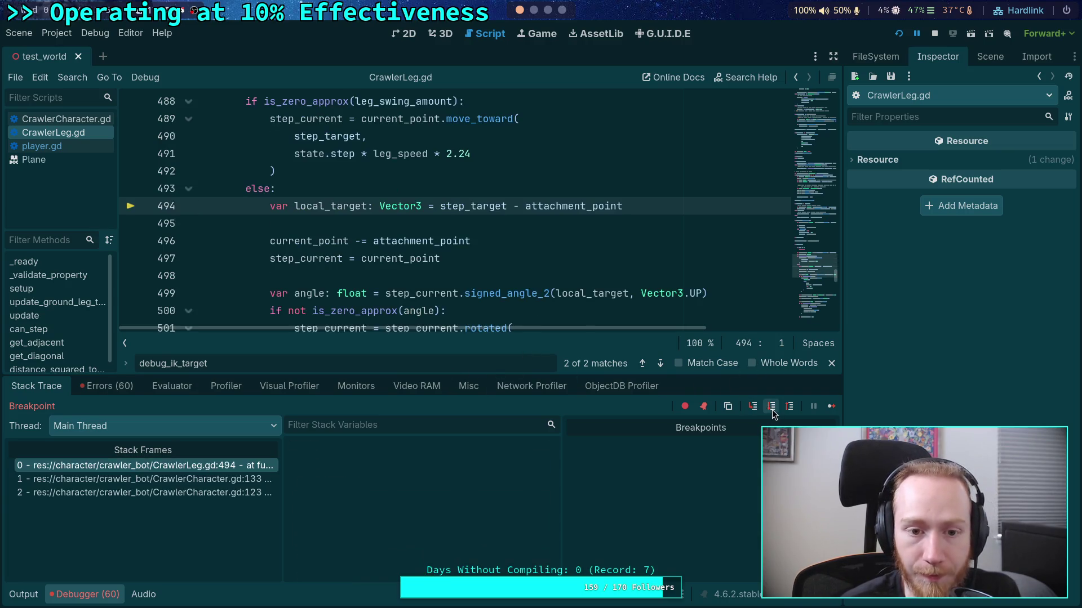
click(771, 406)
click(771, 406)
click(771, 406)
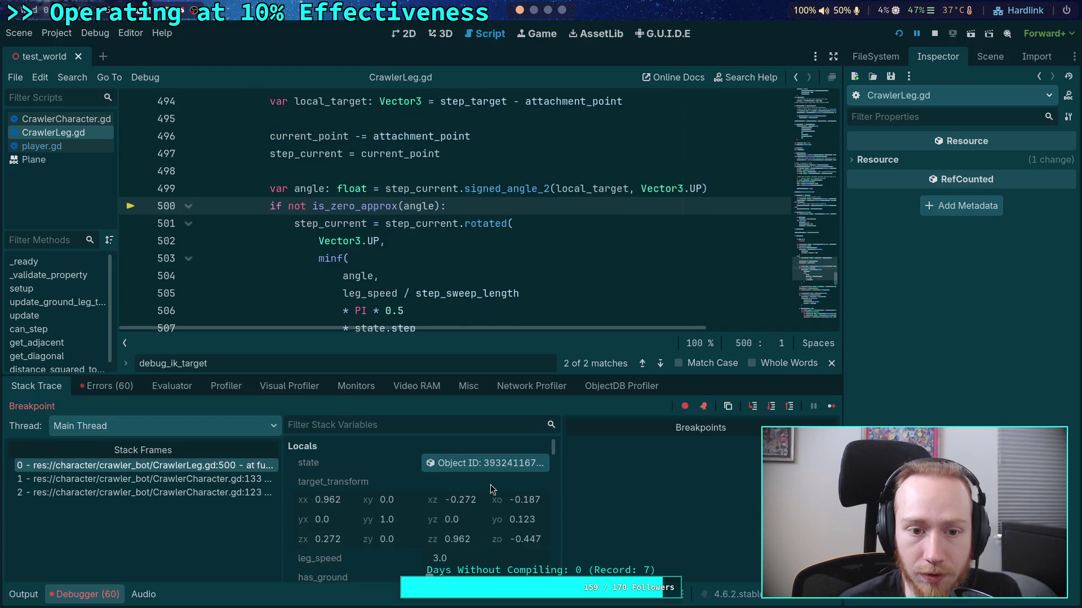
scroll(405, 491, down, 5)
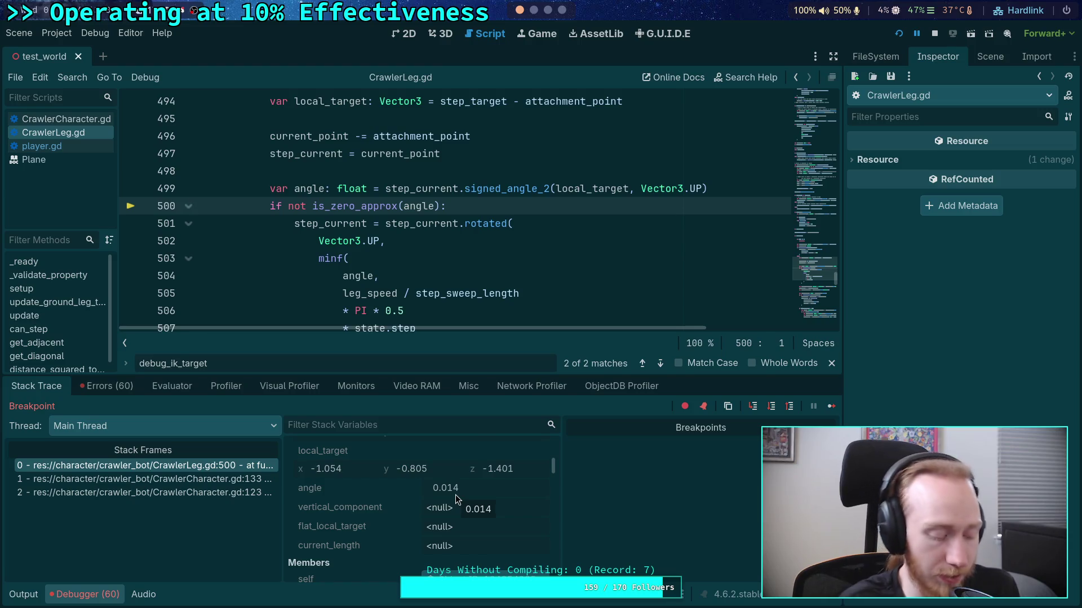
Convert 0.014 to degrees with math.degrees in the Python REPL (about 0.802), then return to Godot
key(alt+Tab)
key(alt+Tab)
key(super+4)
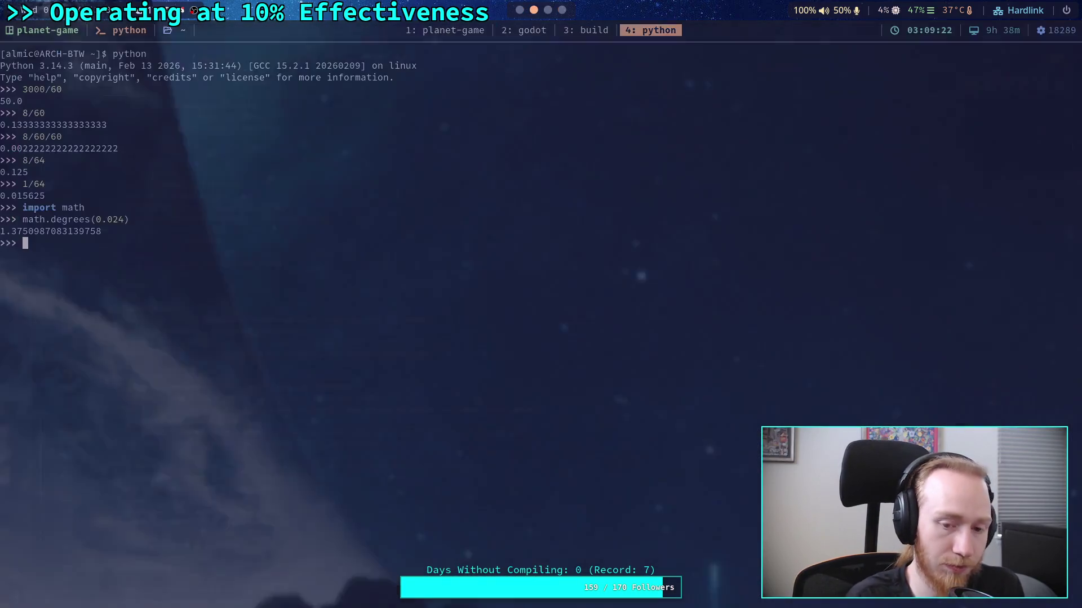
key(Up)
key(Left)
key(Left)
key(Return)
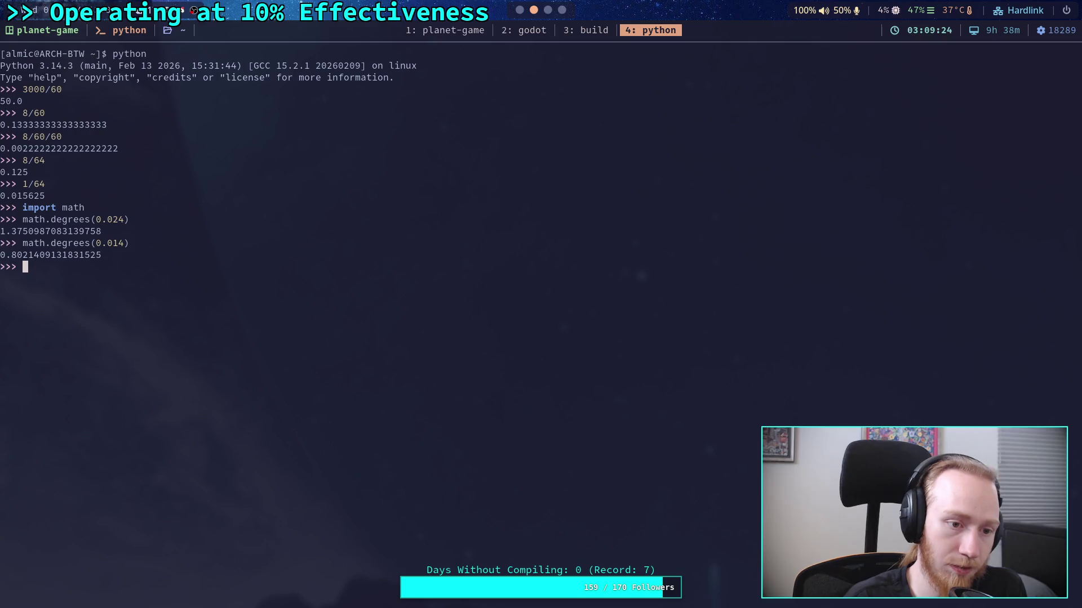
key(super+2)
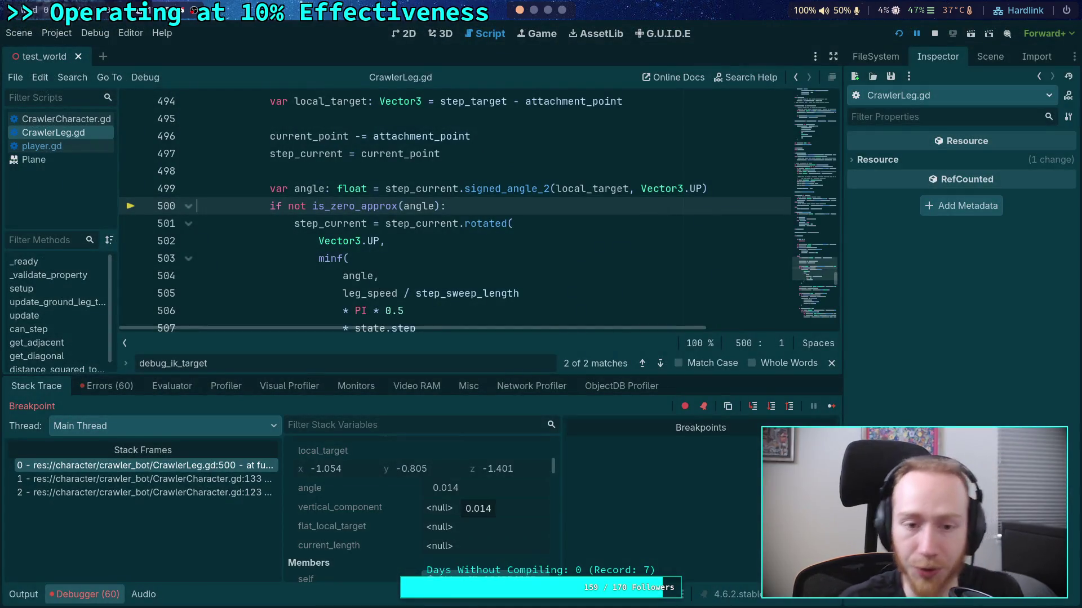
Step to line 501 and read angle (0.0137) and step_sweep_length (2.917) in the code
scroll(491, 253, down, 1)
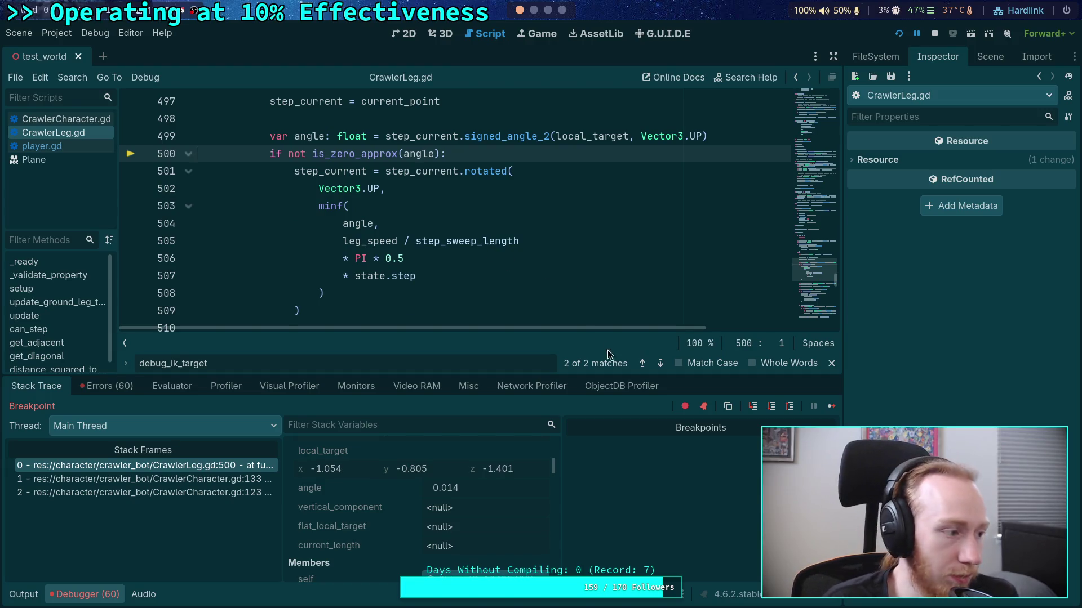
click(771, 406)
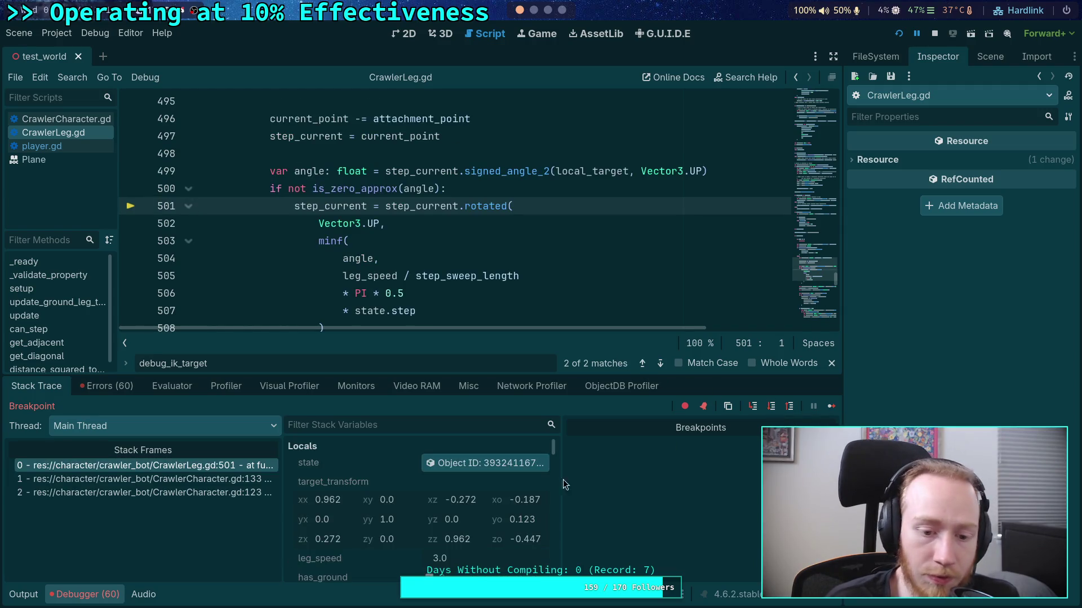
scroll(452, 506, down, 5)
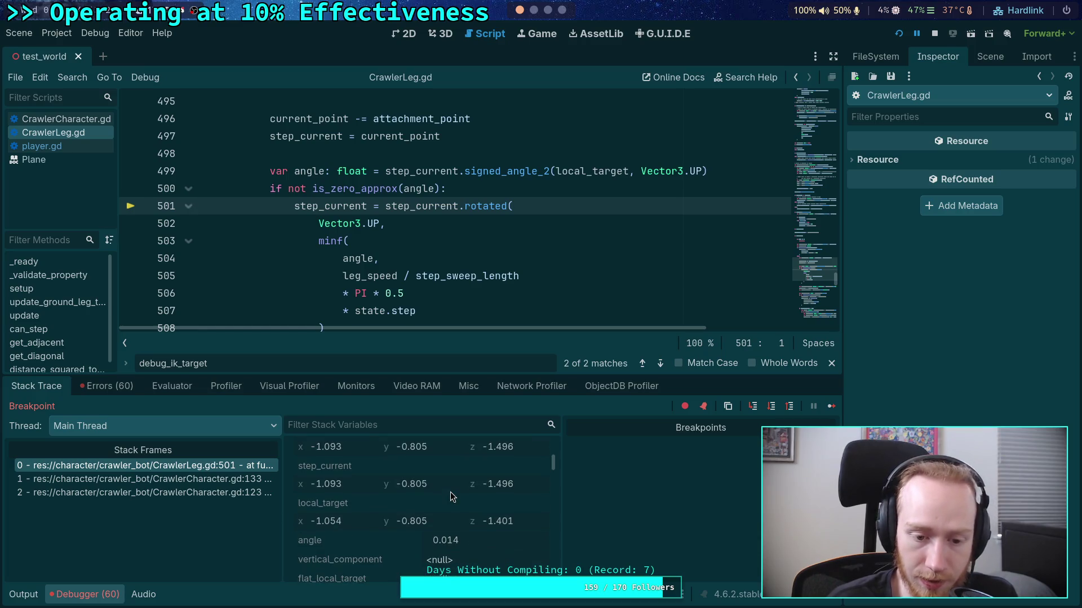
scroll(421, 505, up, 2)
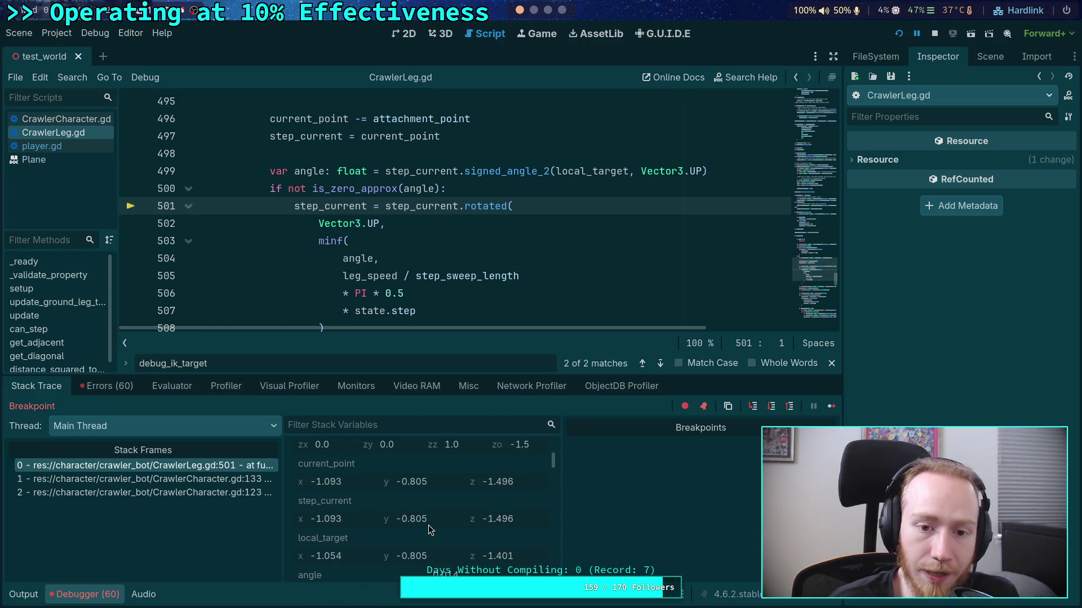
scroll(396, 265, down, 1)
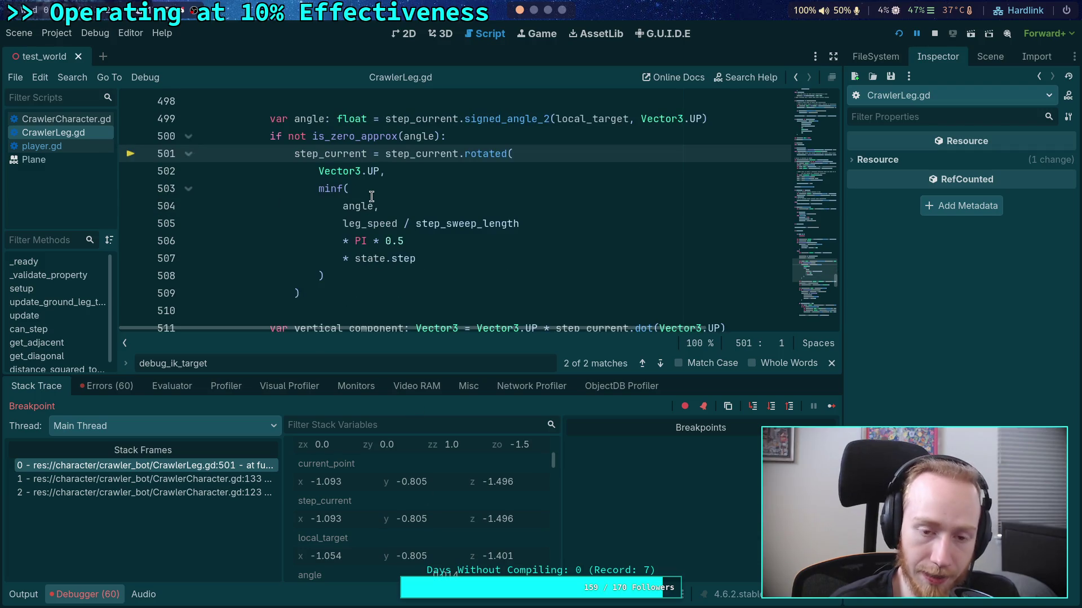
mouse_move(365, 209)
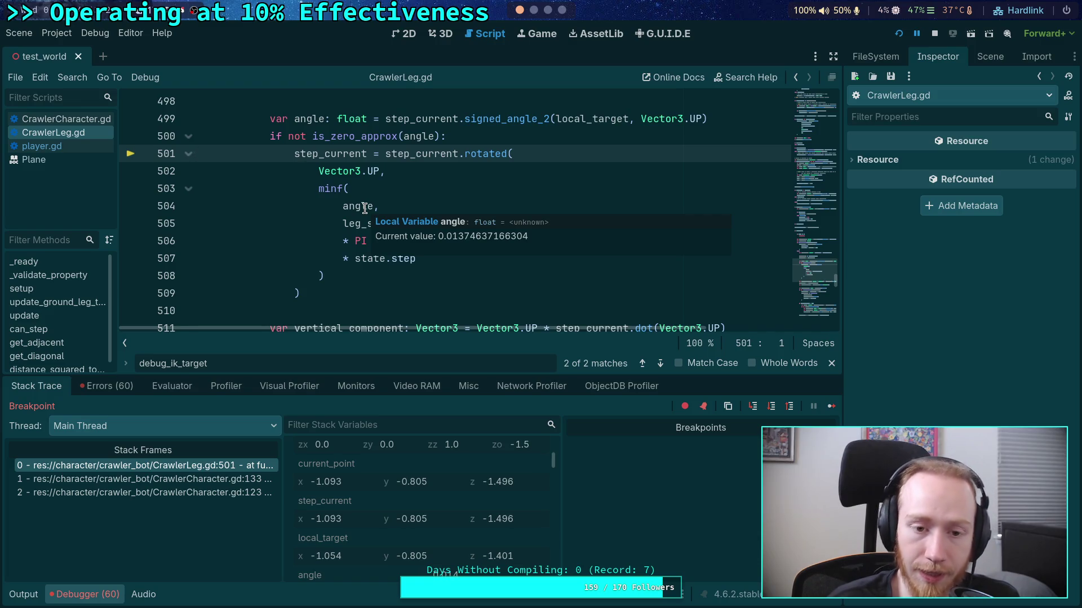
mouse_move(416, 259)
mouse_down()
mouse_move(337, 223)
mouse_move(349, 223)
mouse_up()
mouse_move(461, 225)
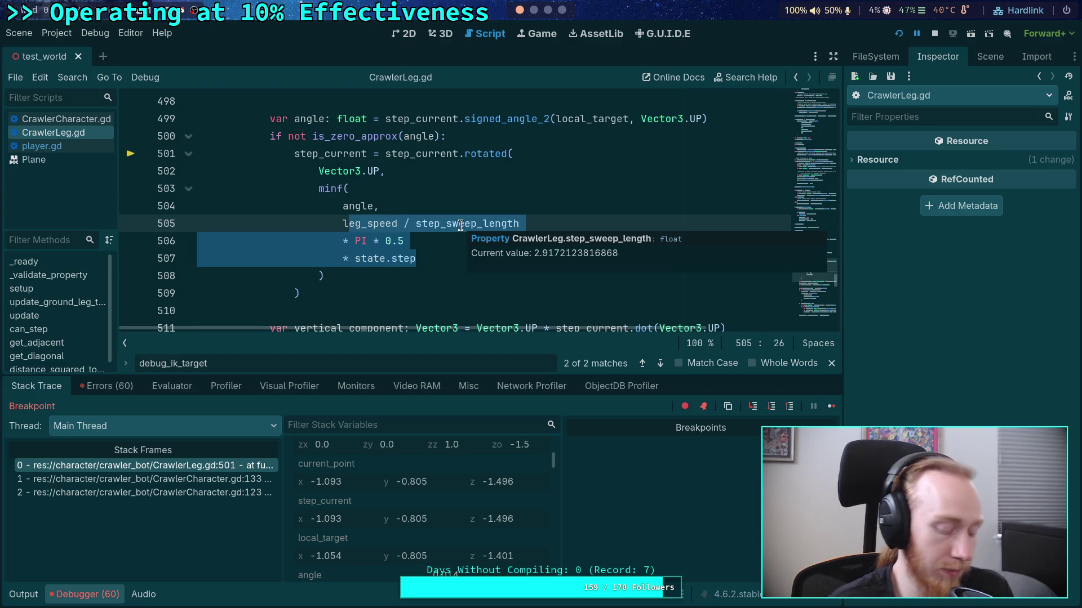
Compute math.pi * 0.5 * (1.0 / 64.0) in Python (0.0245), then return to Godot
key(super+4)
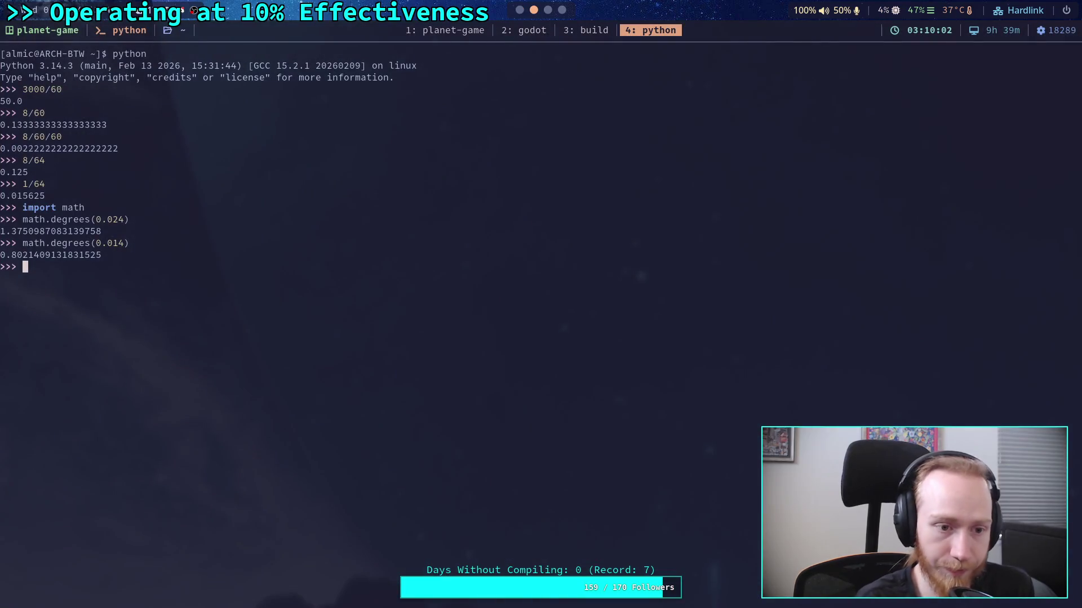
text(math.pi * 0p5)
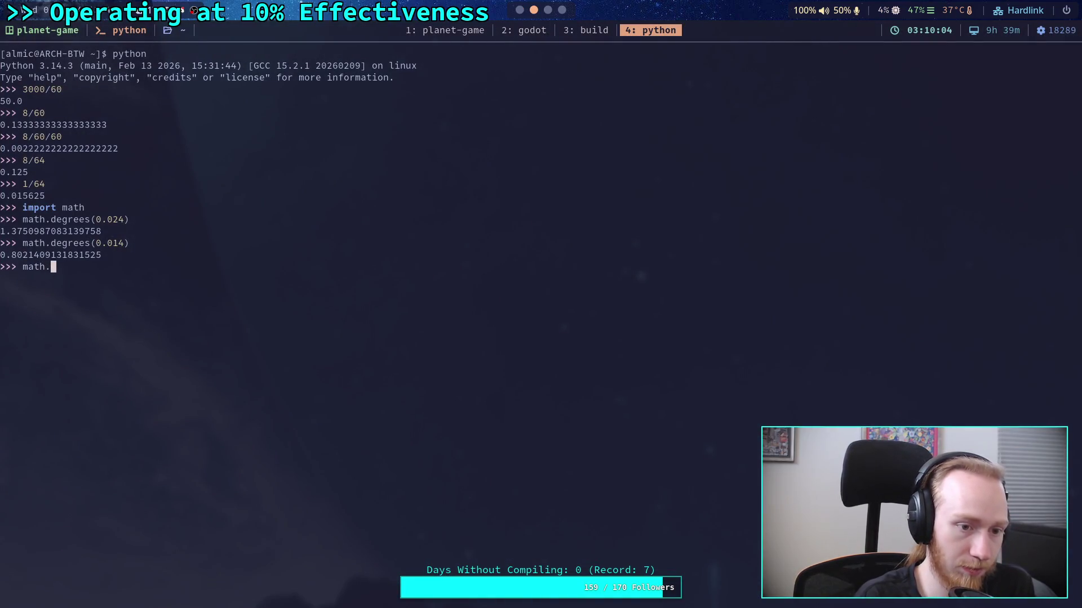
key(BackSpace)
key(BackSpace)
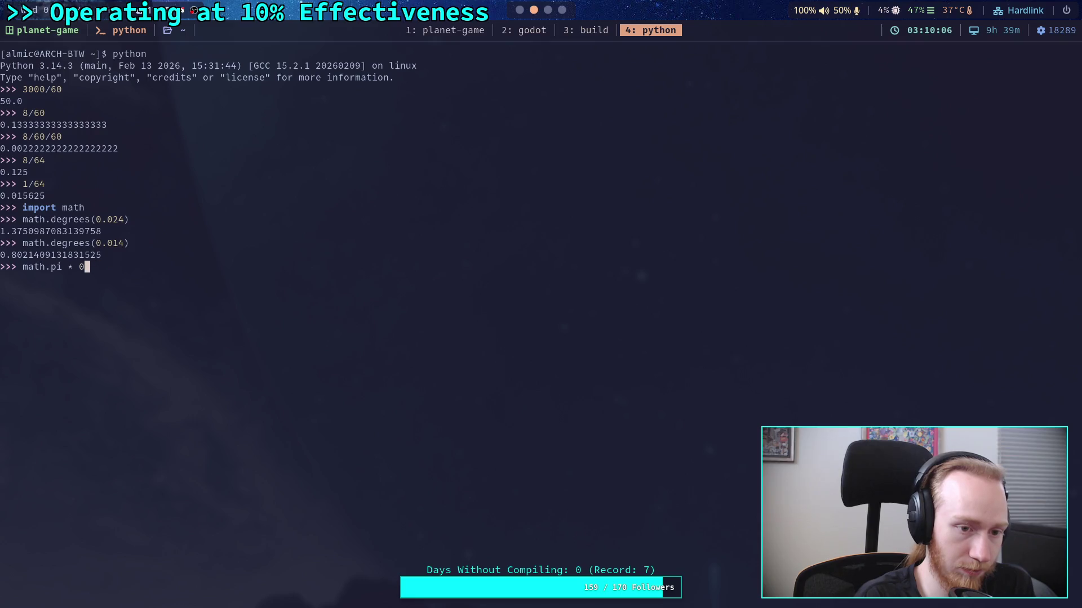
text(.5 *)
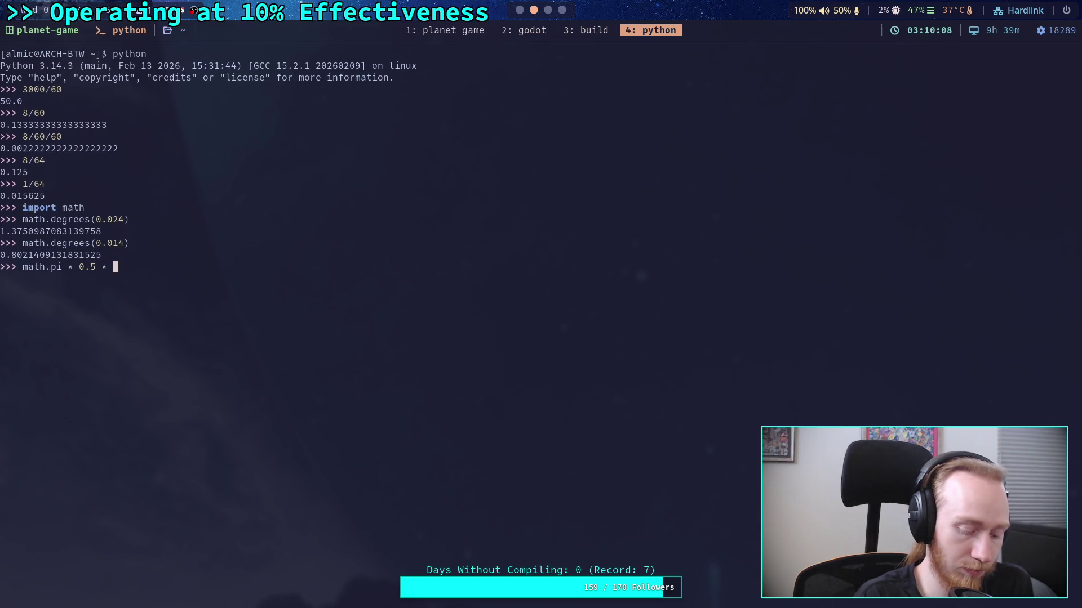
text((1.0 / )
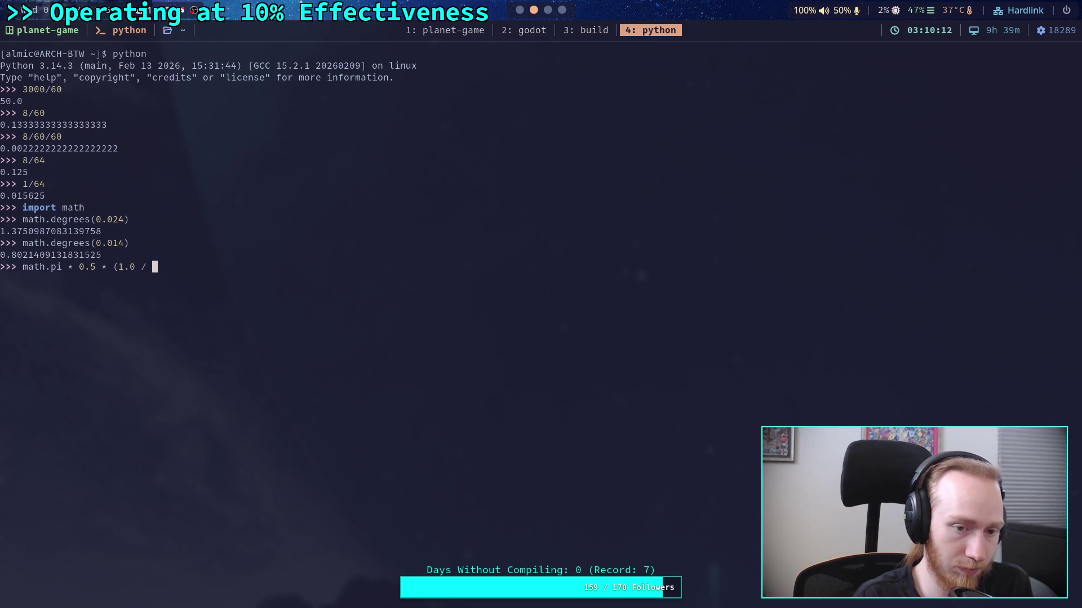
text(64.0))
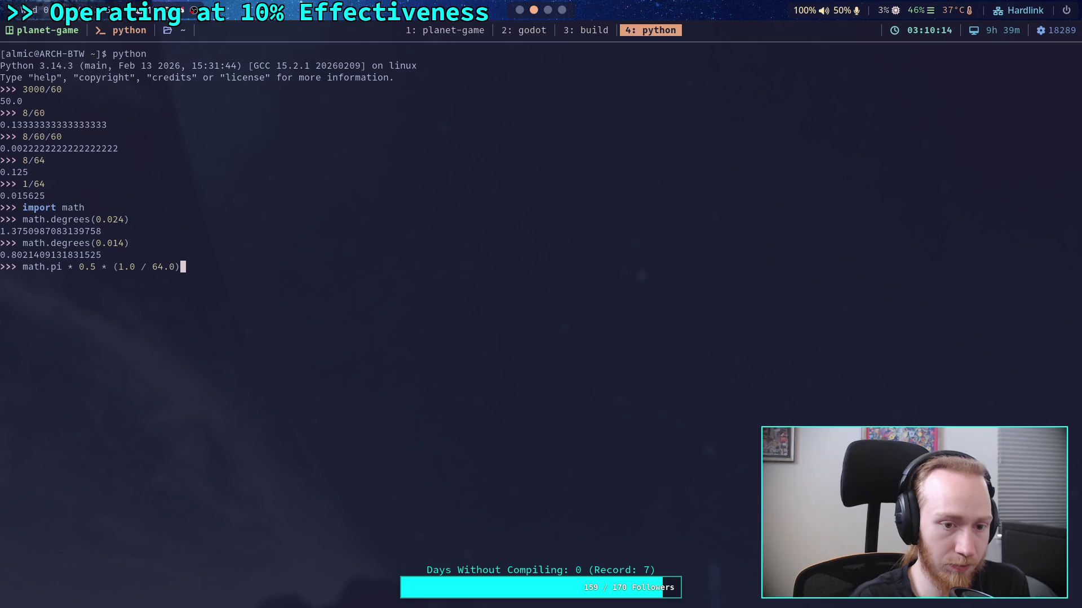
key(Return)
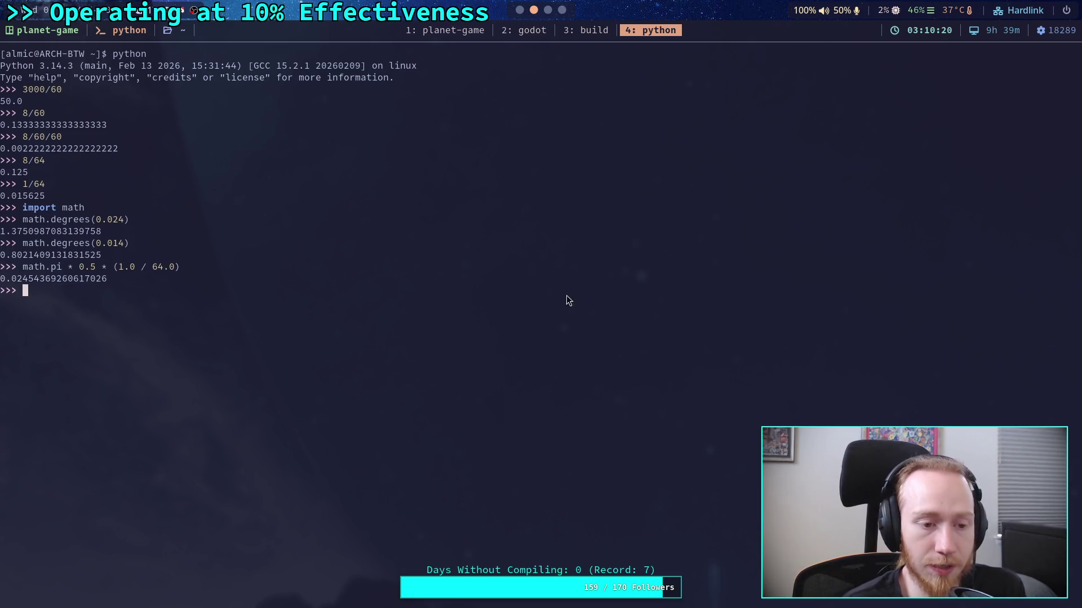
click(520, 11)
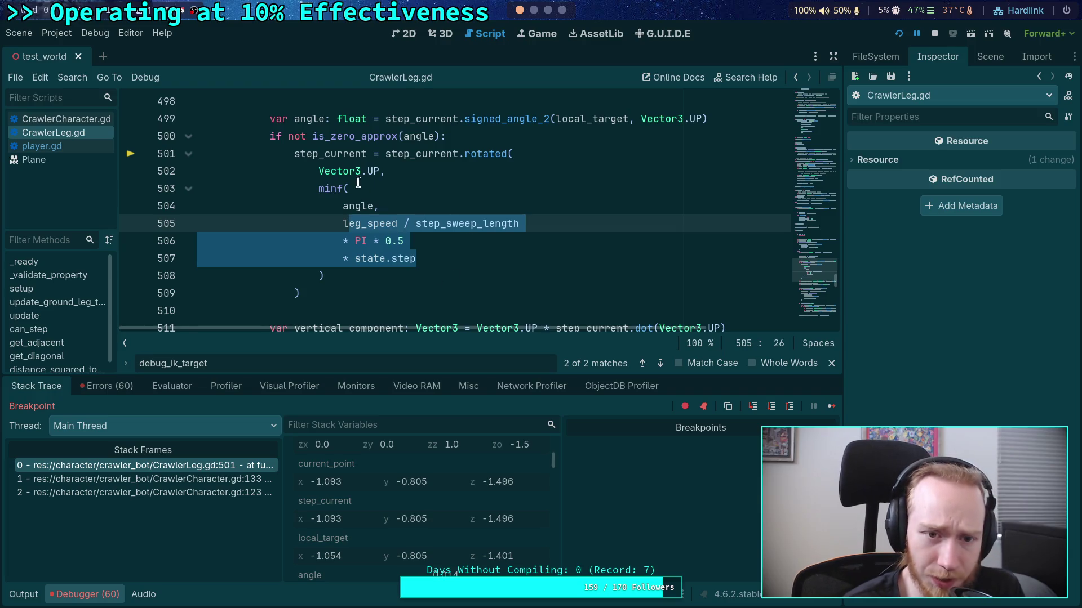
Step the debugger from line 501 to line 511, inspect variables, then show the 3D view
click(348, 154)
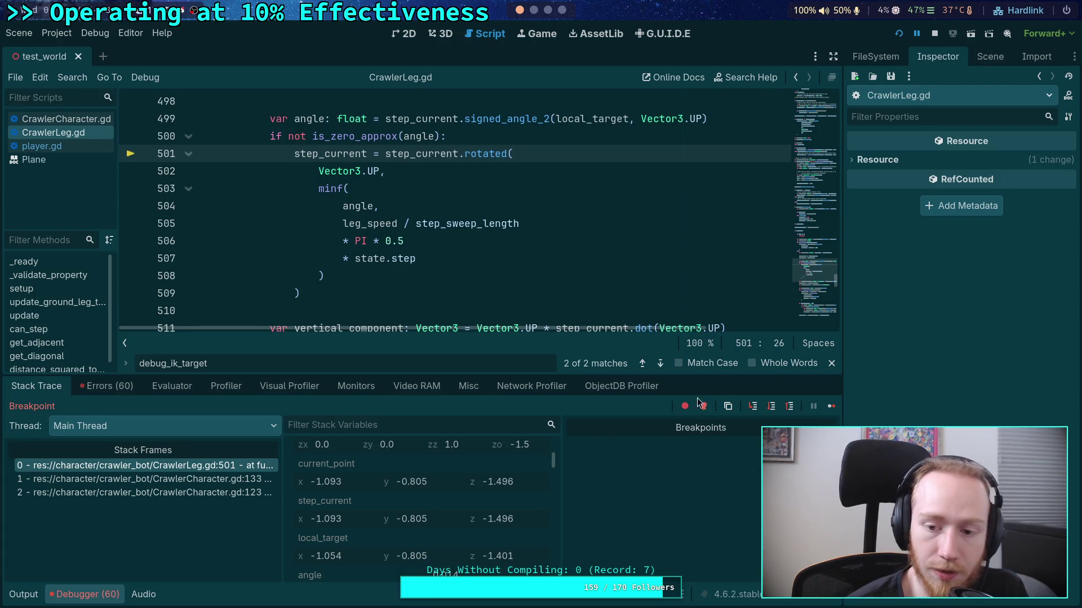
click(772, 406)
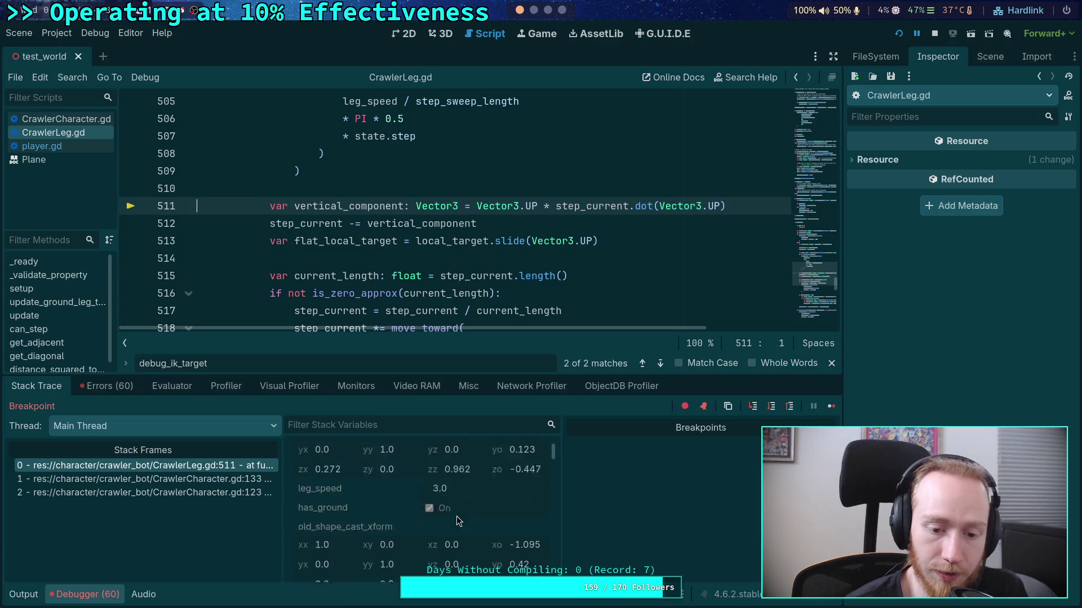
scroll(457, 517, down, 3)
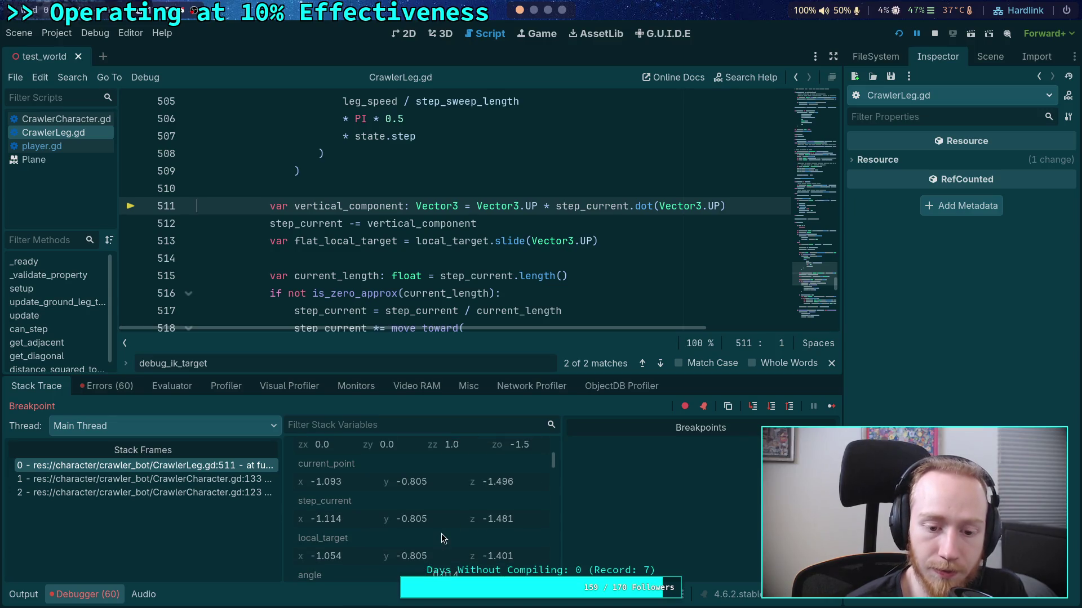
scroll(441, 535, down, 1)
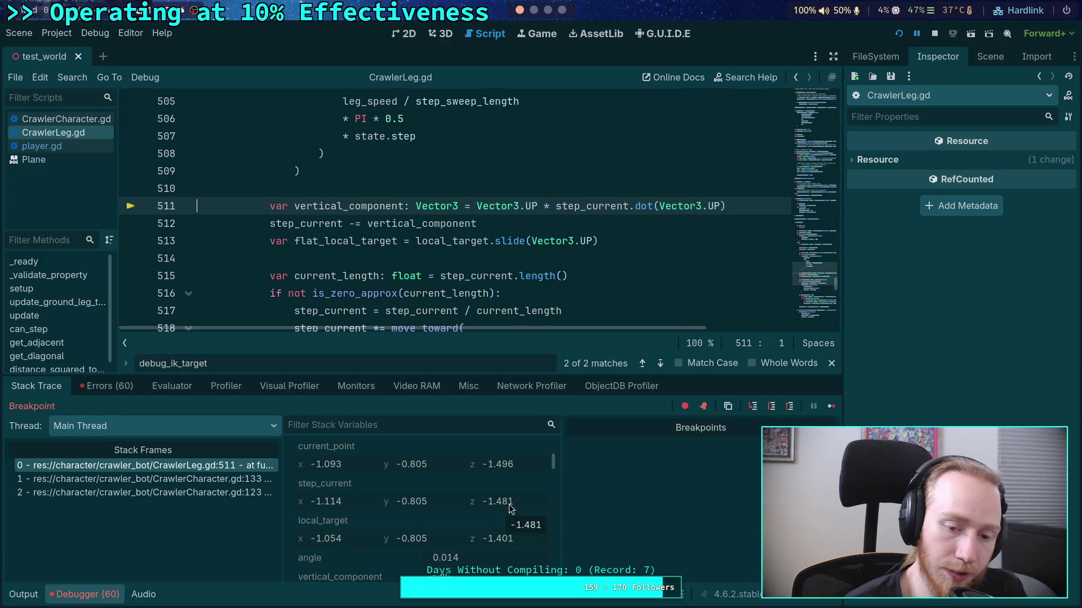
scroll(417, 260, up, 3)
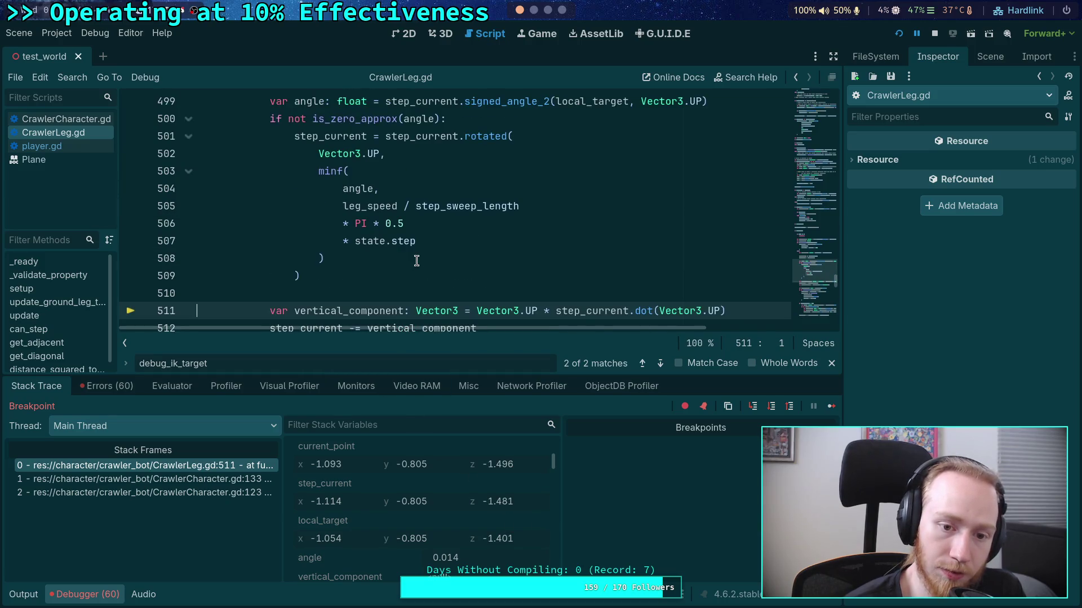
mouse_move(417, 261)
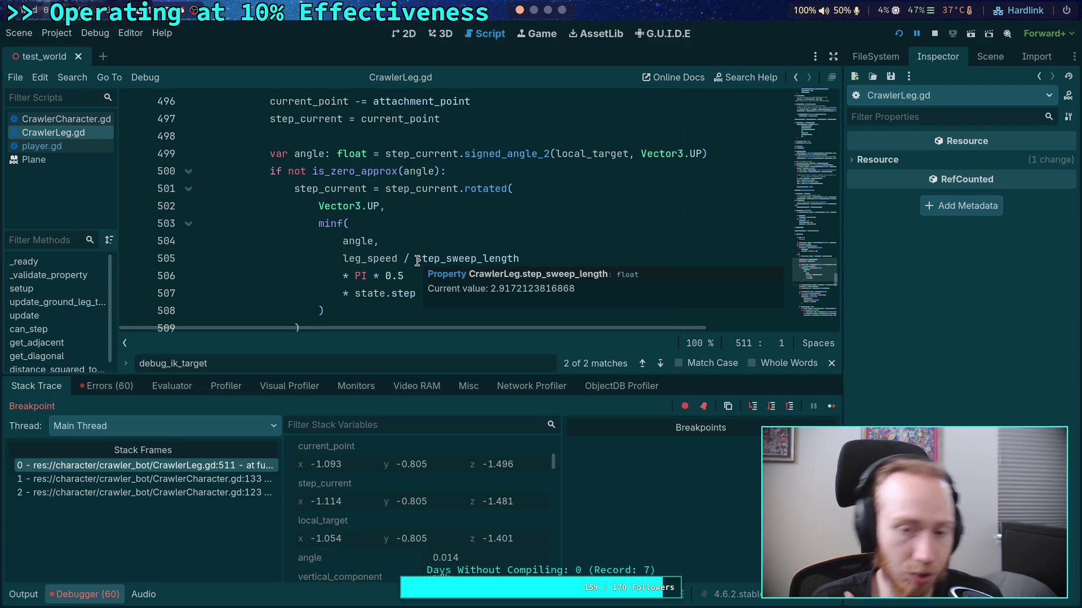
key(ctrl+F2)
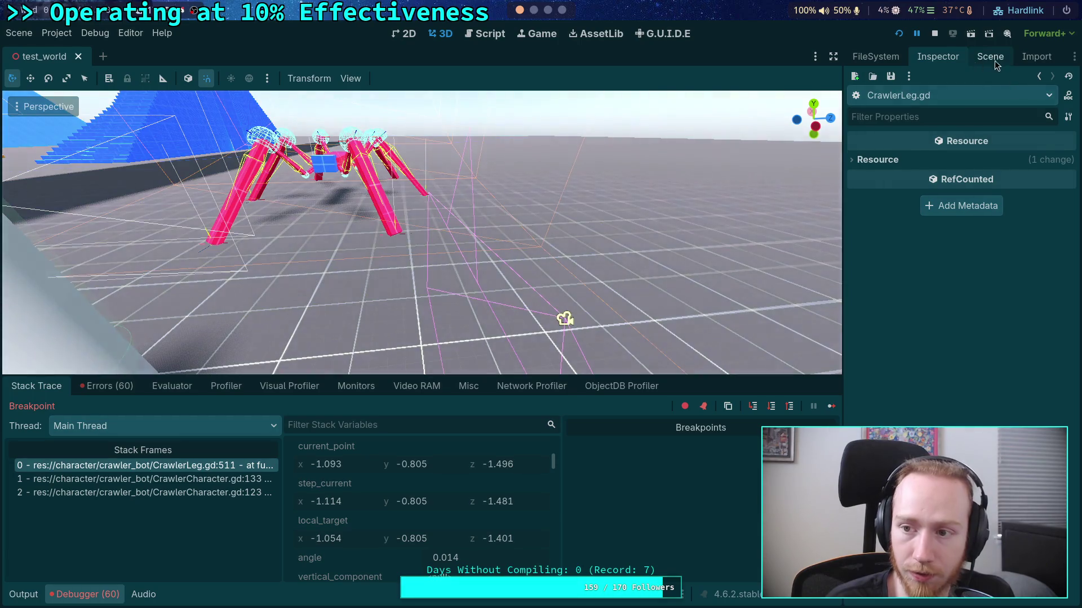
Open big_crawler_bot from test_world's tree, view it from the top, select FL_Leg, and return to CrawlerLeg.gd
click(994, 57)
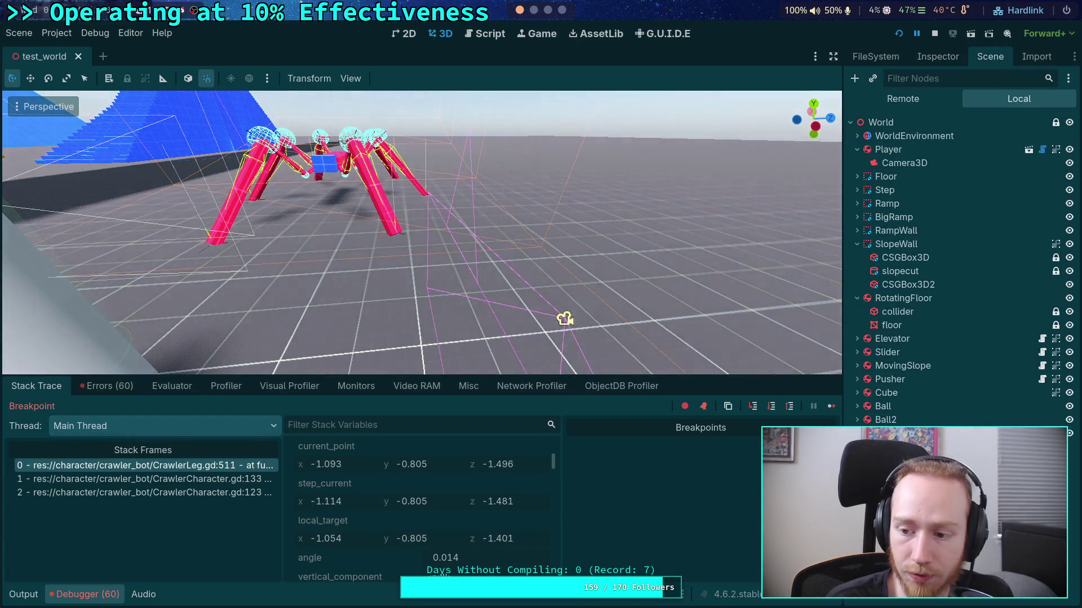
click(1028, 149)
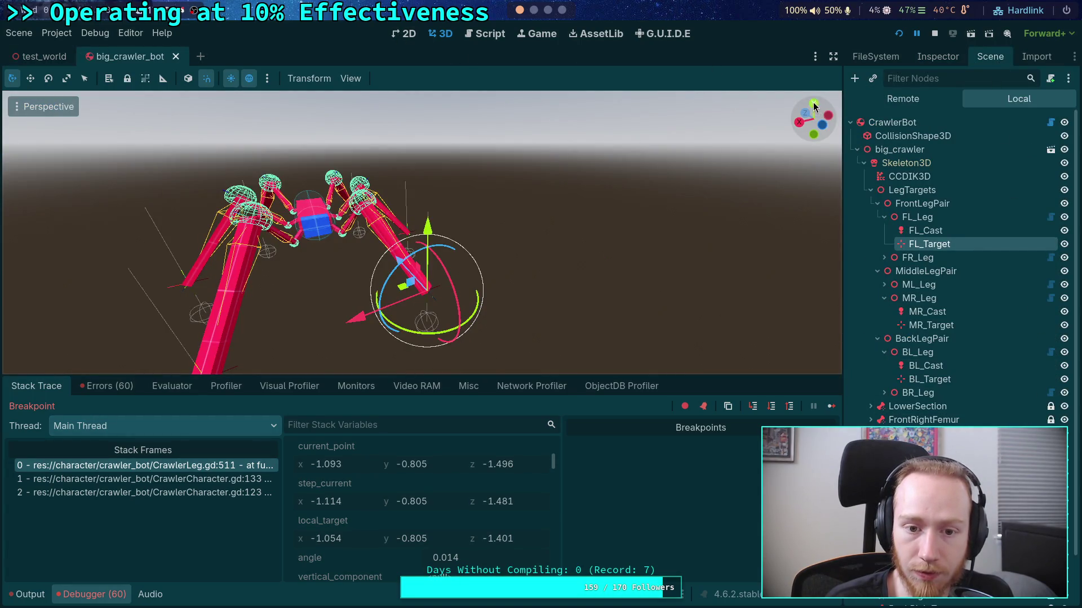
click(813, 104)
scroll(542, 206, up, 3)
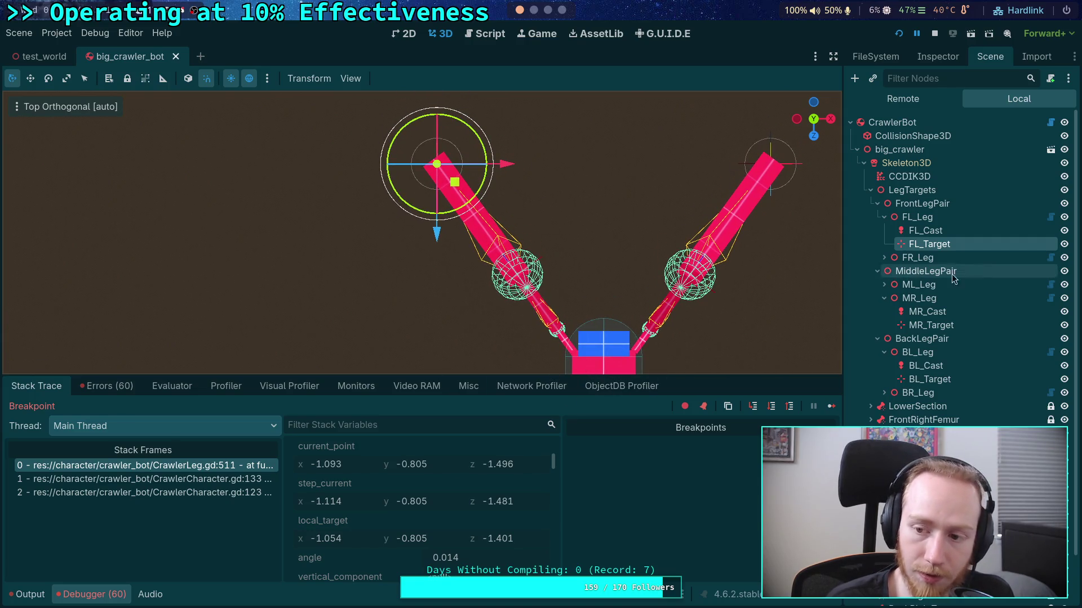
click(917, 217)
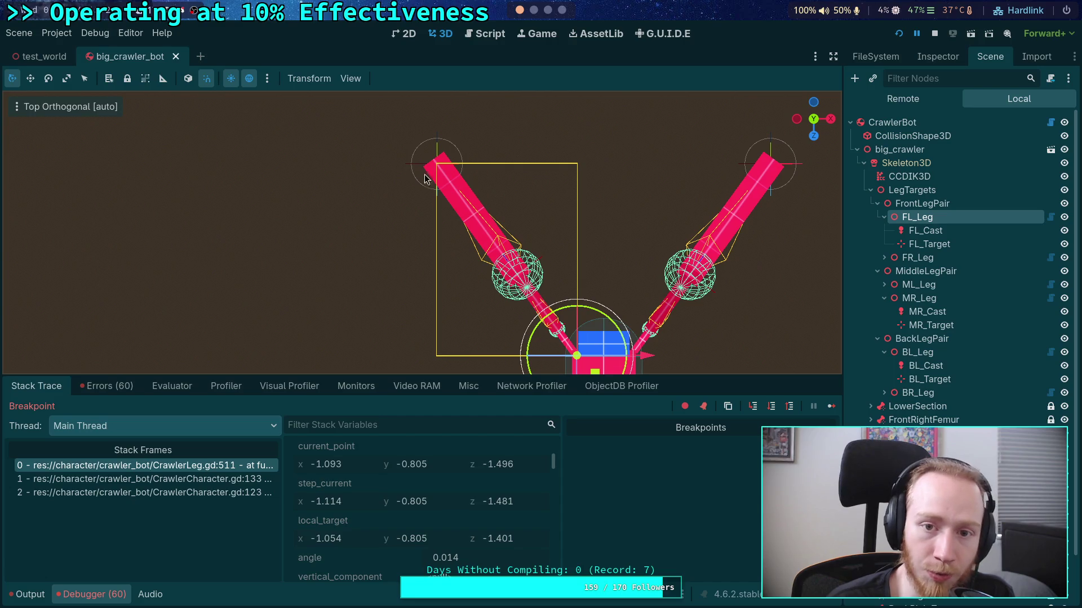
click(490, 34)
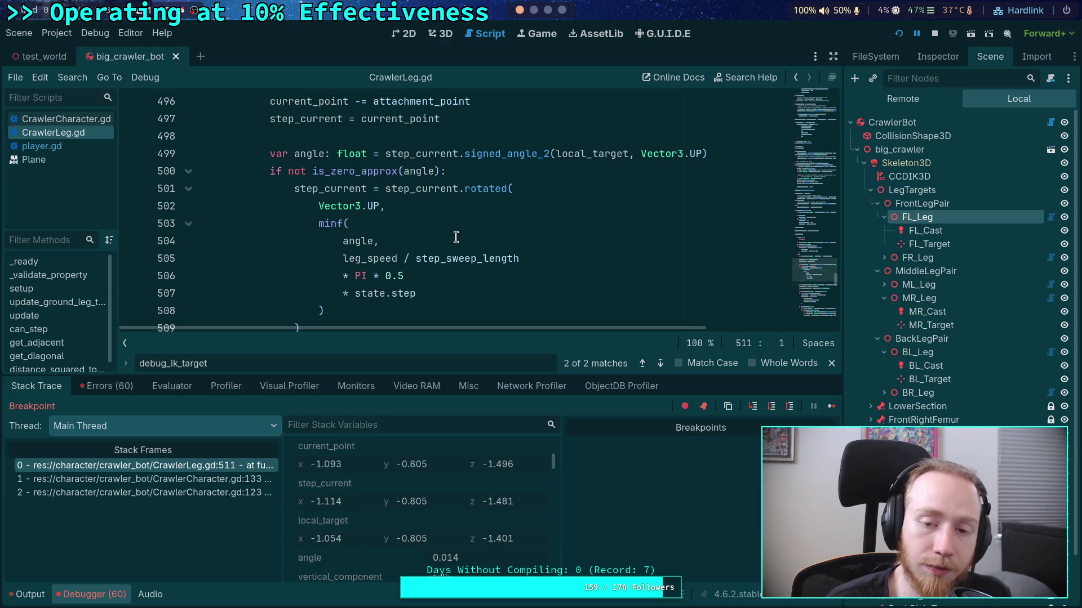
Change line 502's rotation axis from Vector3.UP to Vector3.DOWN and save the script
click(343, 247)
scroll(501, 240, down, 1)
scroll(502, 239, up, 1)
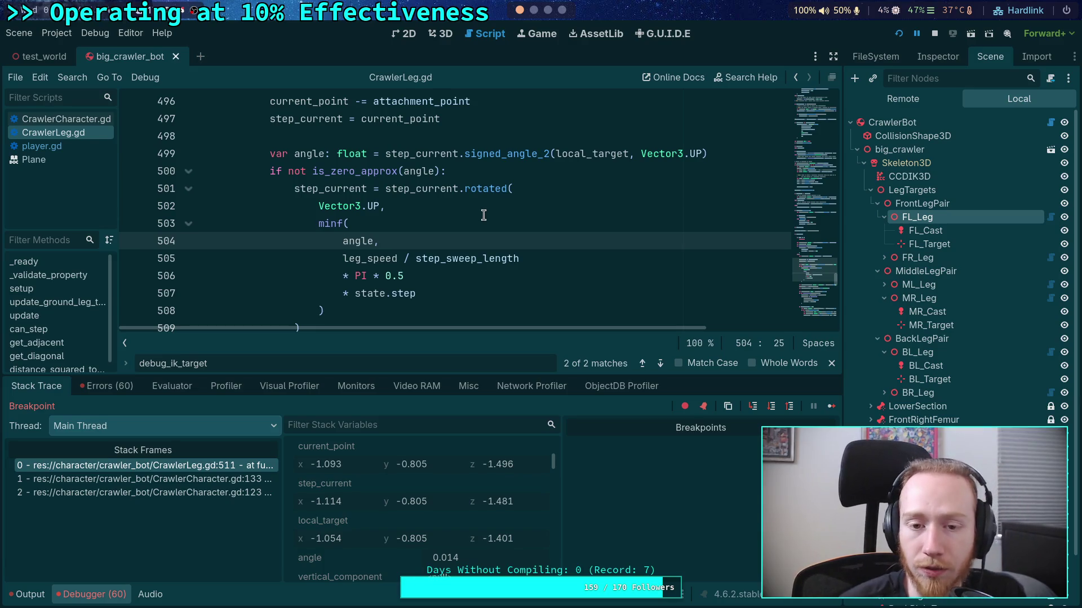
mouse_move(490, 186)
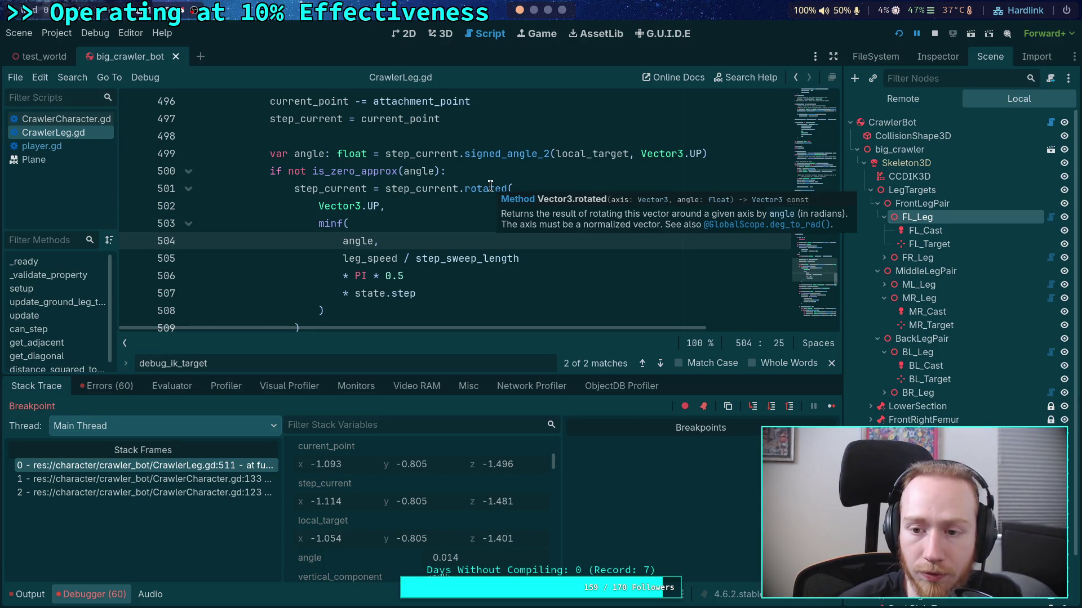
double_click(375, 205)
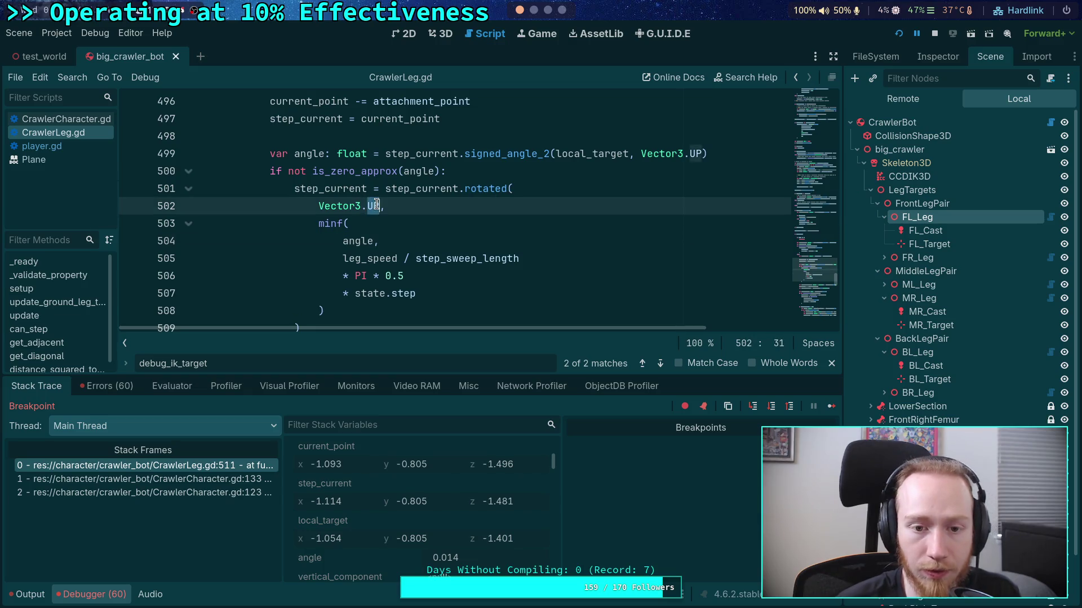
text(IDOWN)
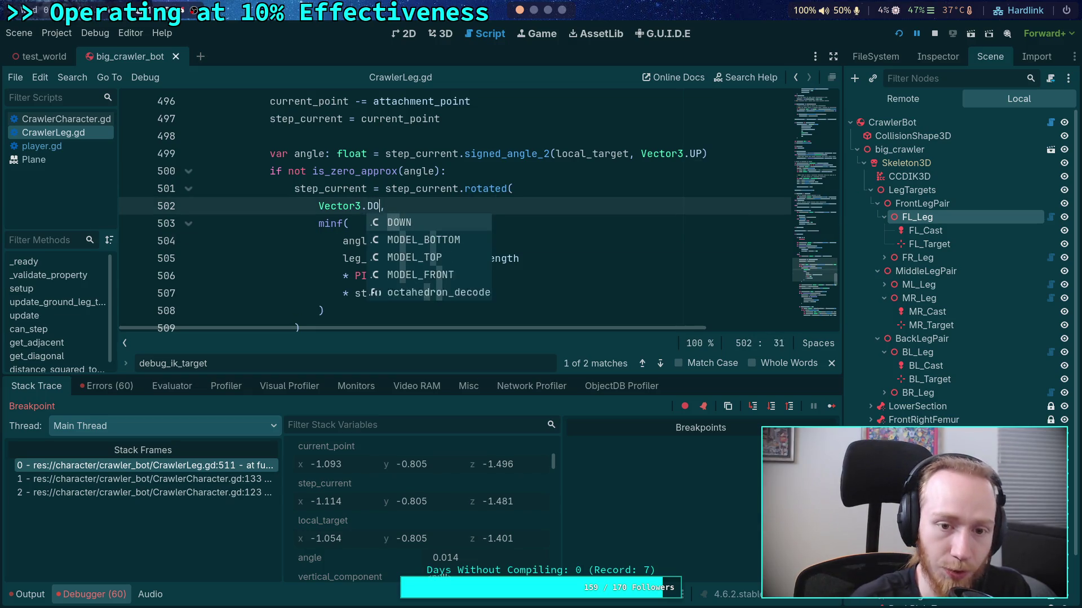
key(ctrl+n)
key(Escape)
key(ctrl+s)
Revert line 502's rotation axis back to Vector3.UP
scroll(534, 207, down, 1)
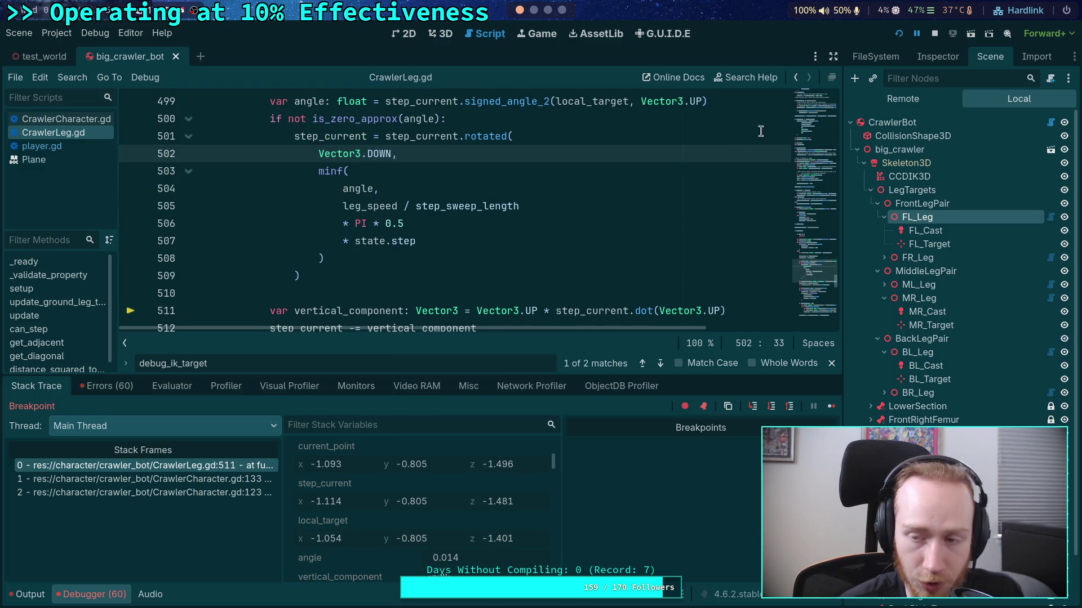
scroll(481, 488, down, 1)
scroll(481, 488, up, 1)
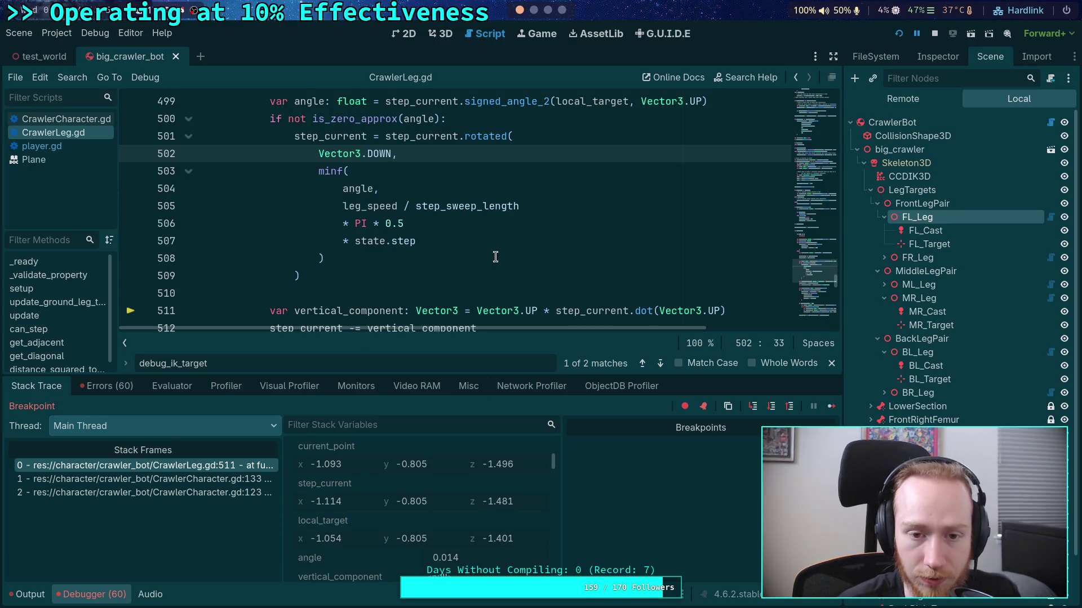
scroll(495, 257, up, 1)
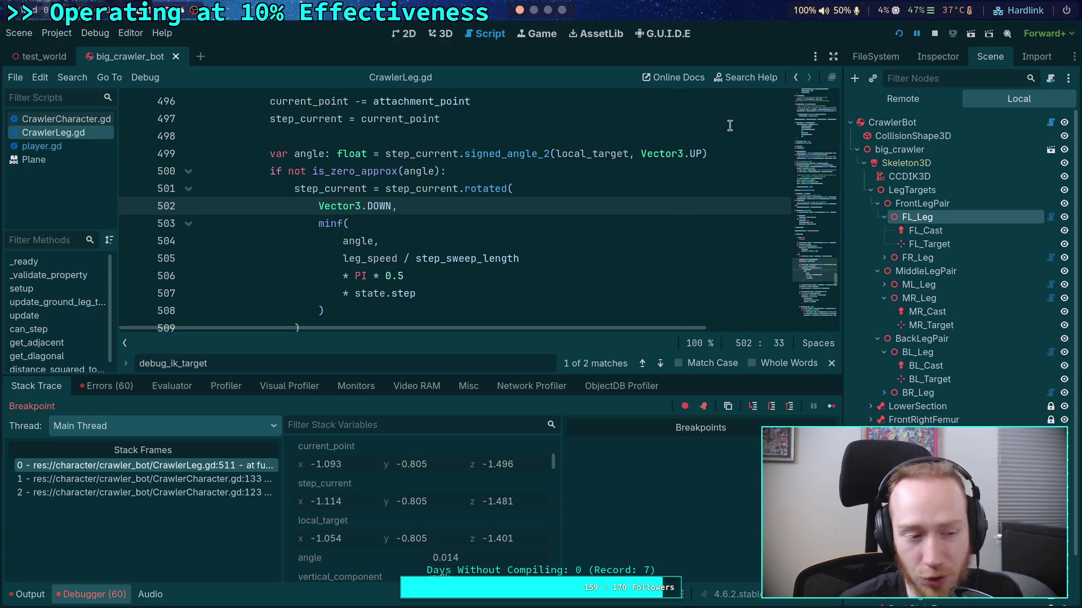
click(367, 207)
double_click(369, 207)
text(UP)
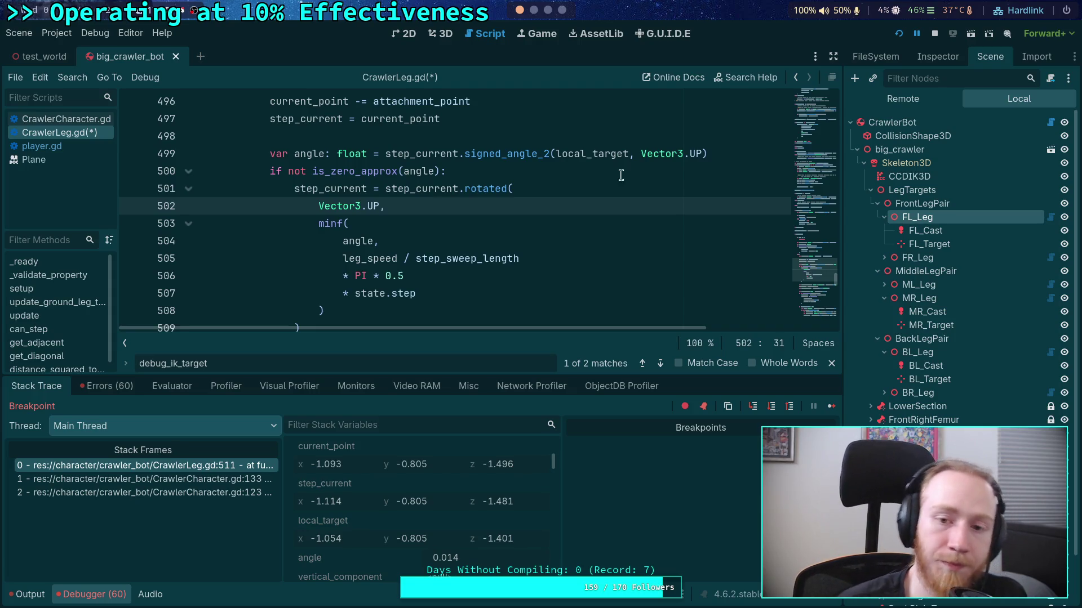
Negate step_current on line 499, save, and restart the game
click(694, 153)
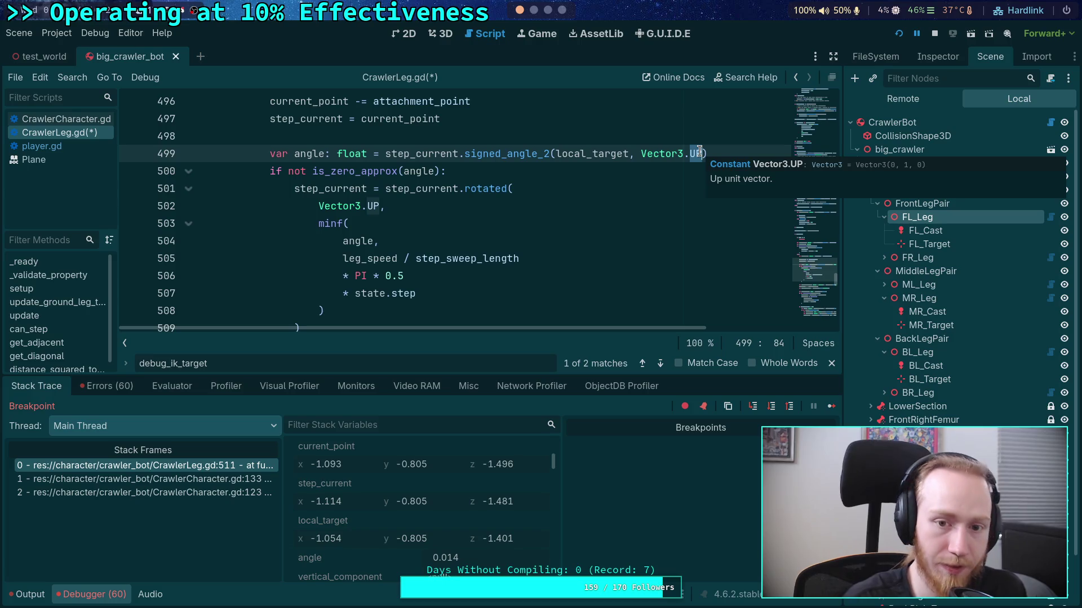
click(386, 153)
text(-)
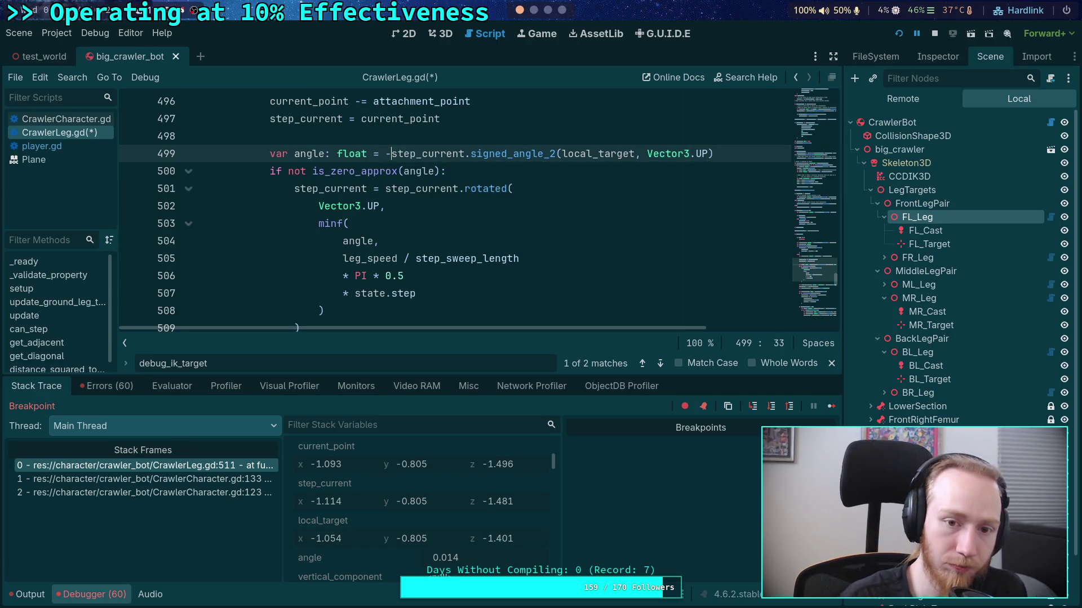
key(ctrl+s)
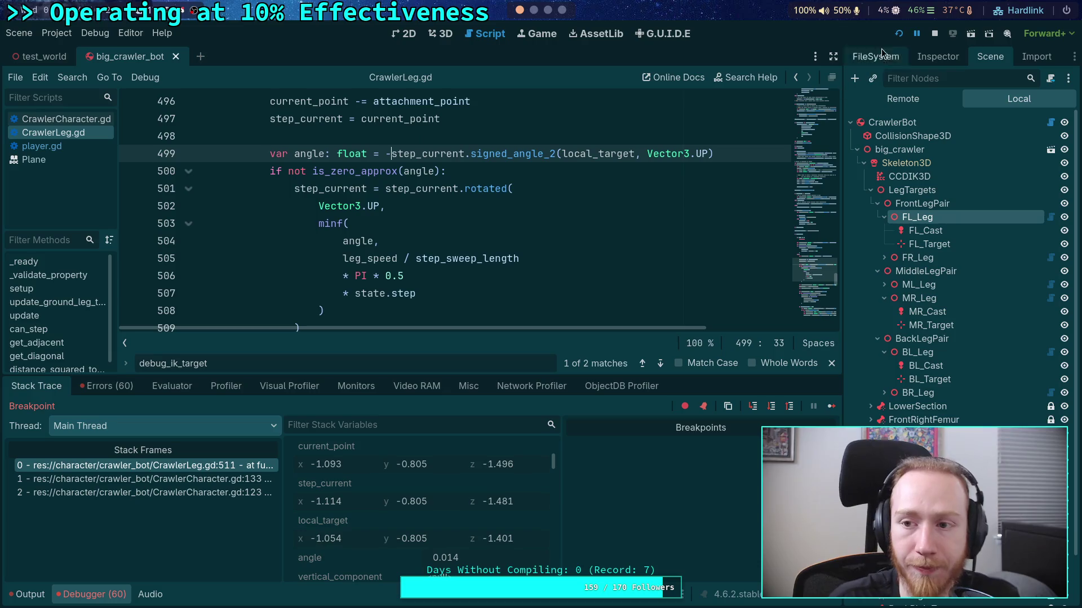
click(898, 39)
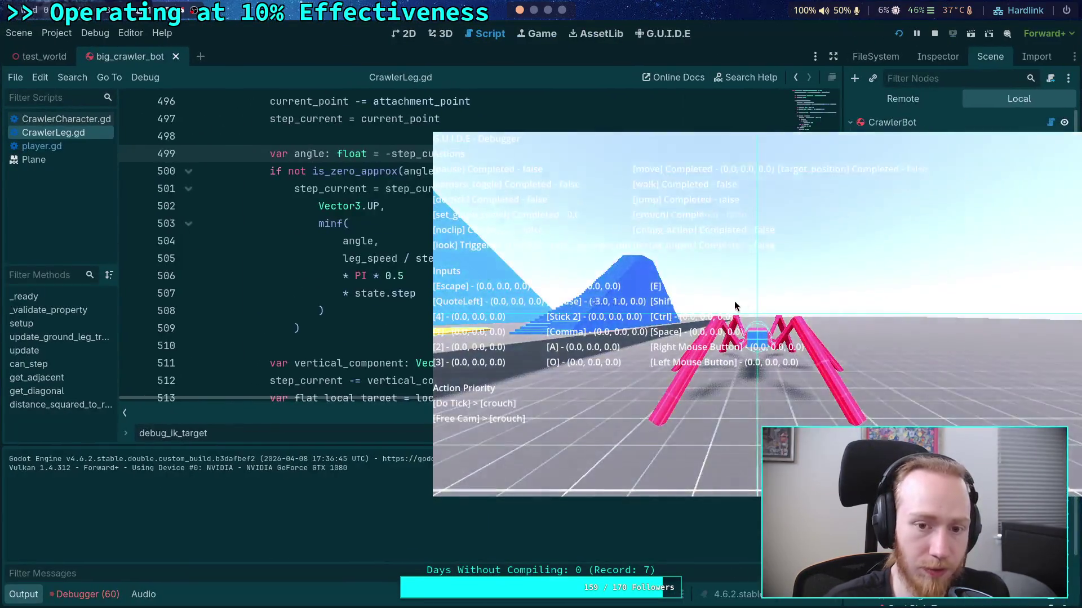
Hide the debug overlay and step from line 484 to line 500, where angle reads -0.035
key(grave)
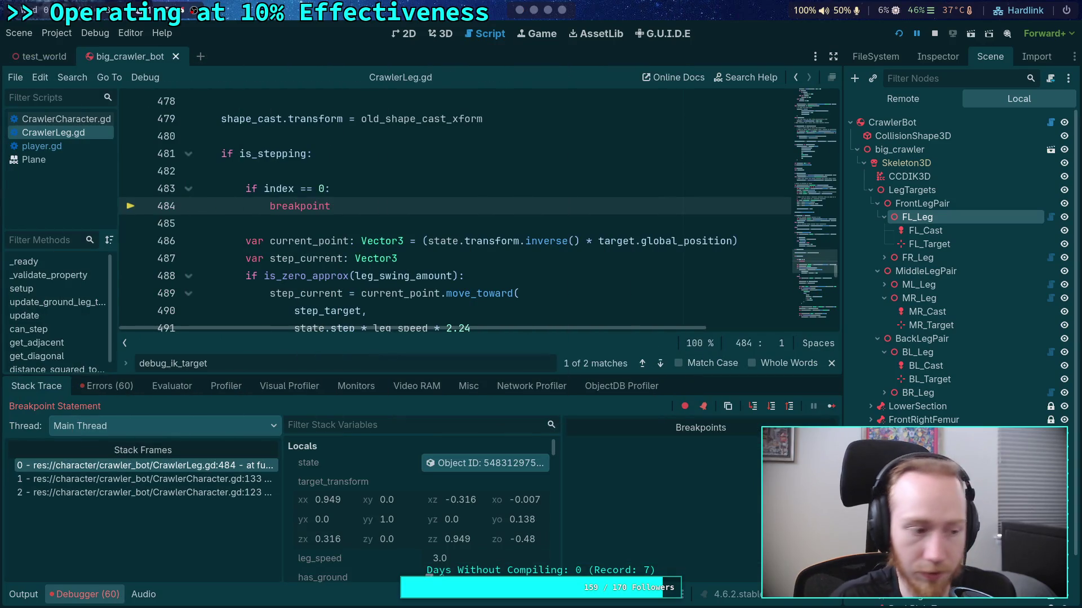
click(776, 410)
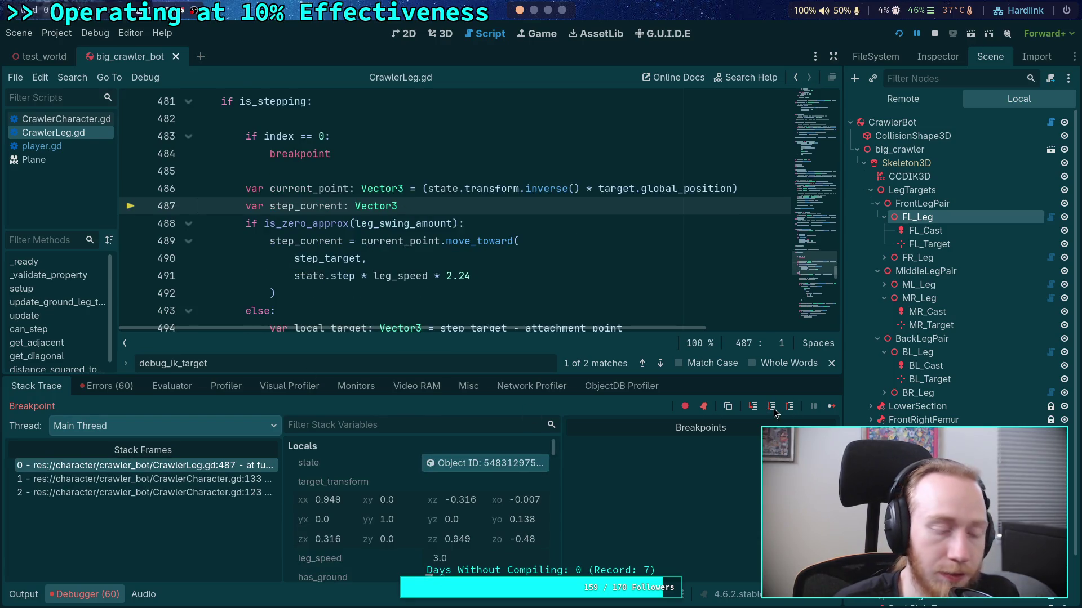
click(773, 414)
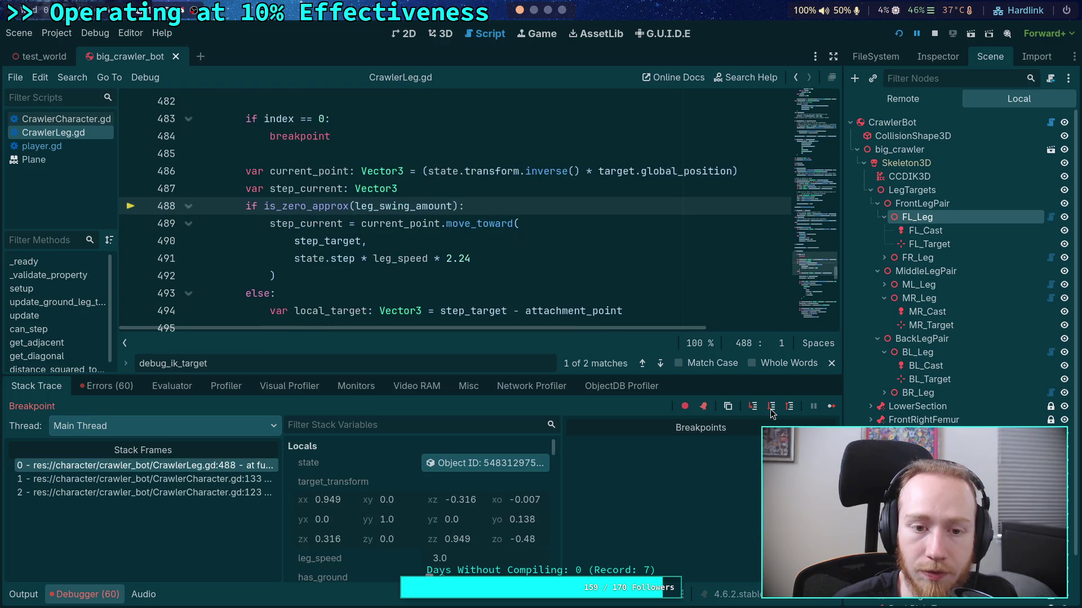
click(773, 414)
click(774, 413)
click(773, 413)
click(774, 414)
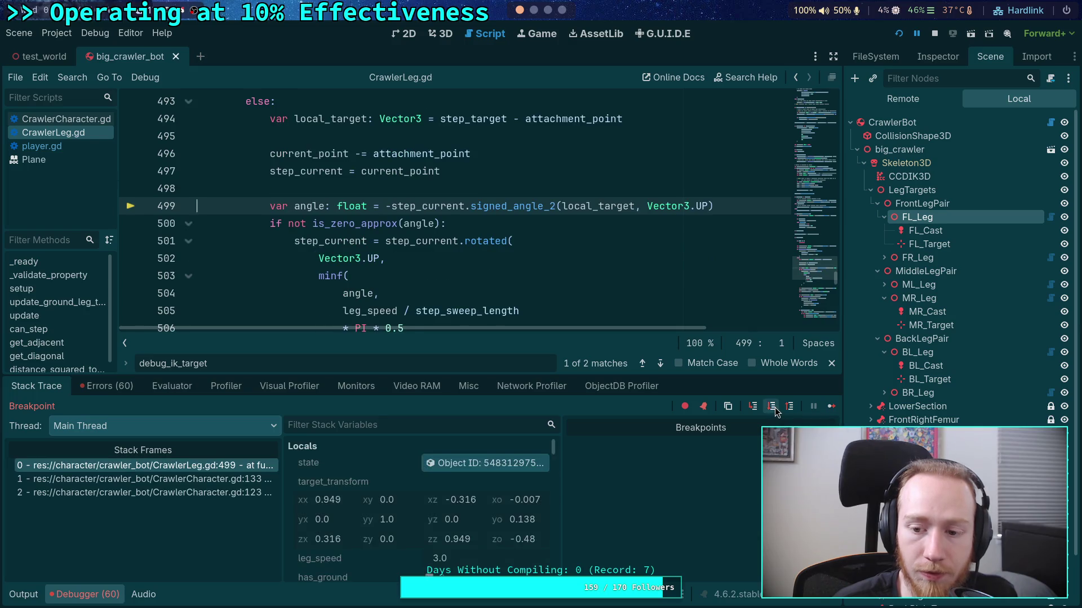
click(773, 413)
scroll(470, 533, down, 10)
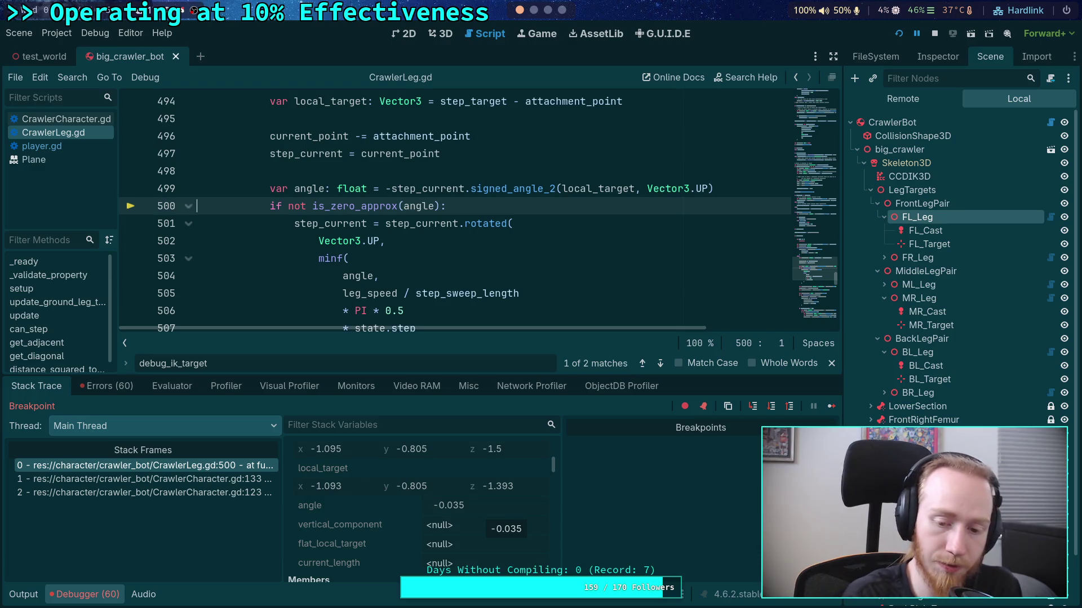
key(super+4)
Run math.degrees(0.035) in Python (about 2.005 degrees), then return to Godot
key(Up)
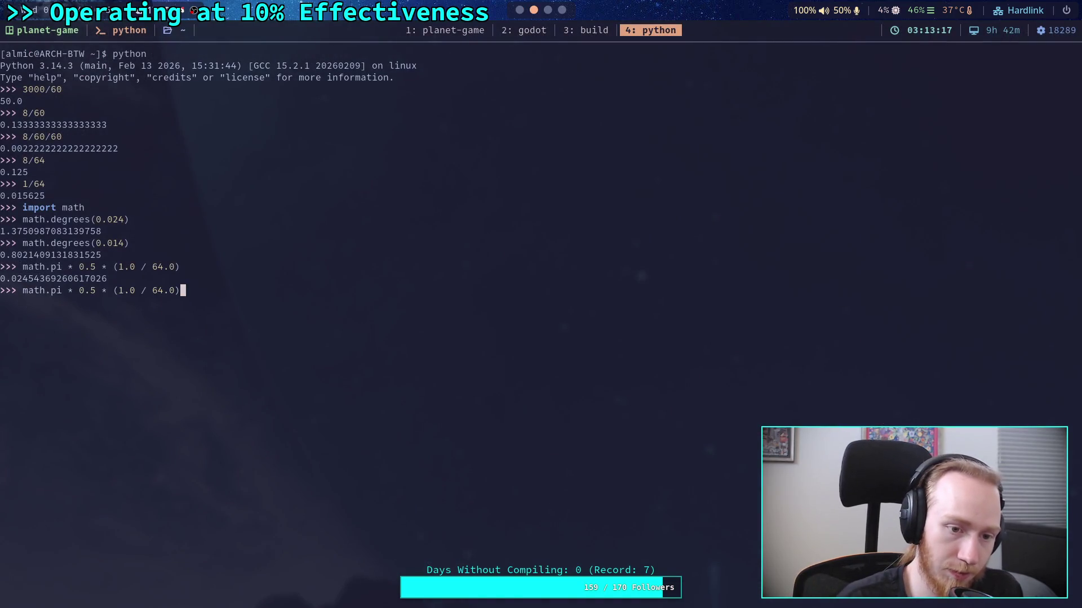
key(Up)
key(Left)
key(Left)
key(BackSpace)
text(3)
key(Delete)
text(5)
key(Return)
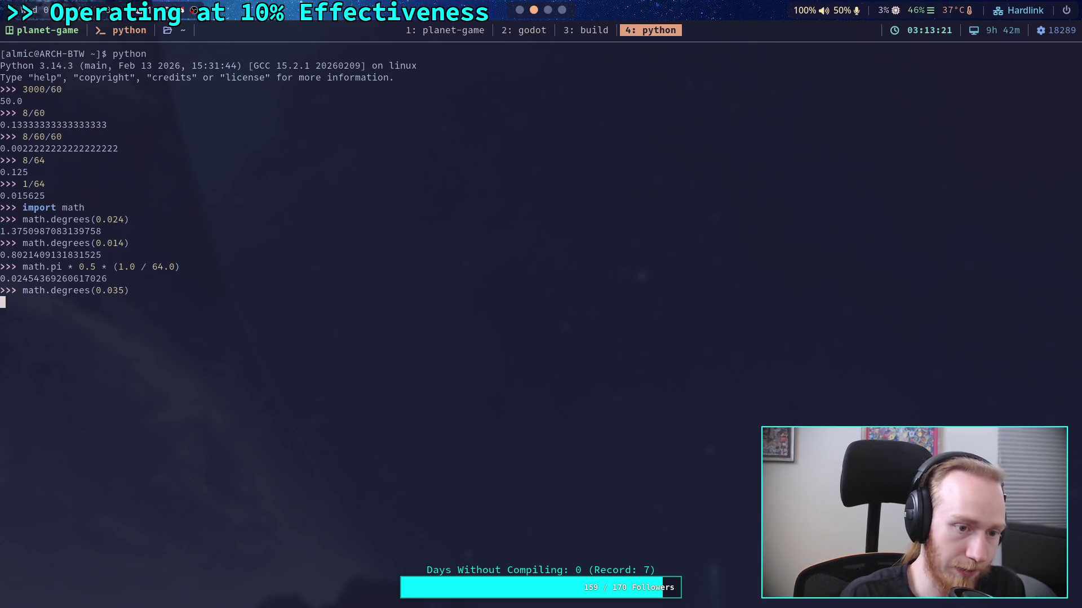
key(super+2)
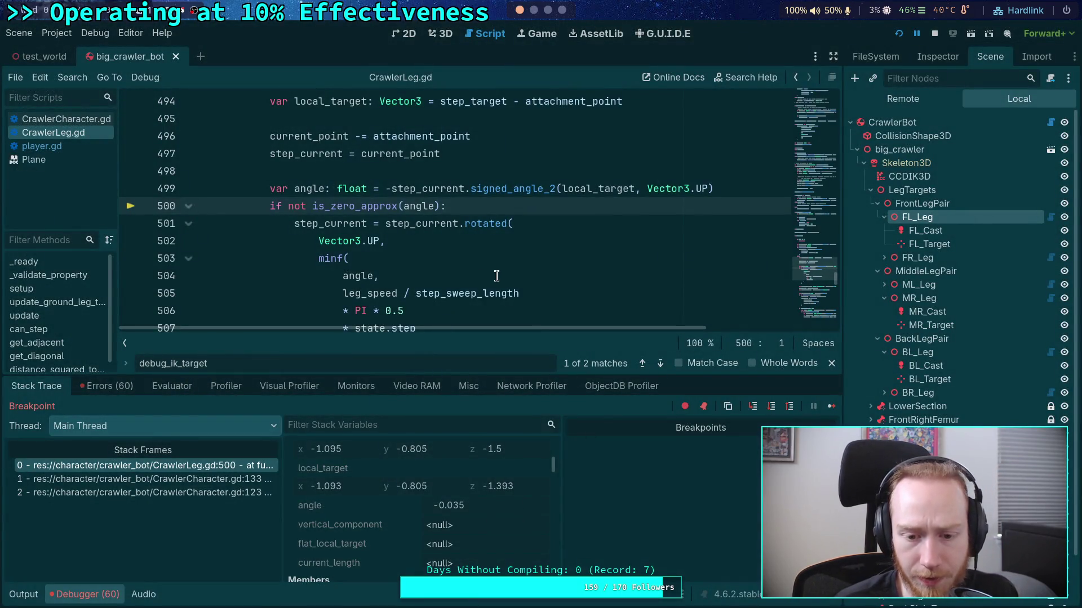
Advance execution to line 501, then stop the debug session
scroll(497, 275, down, 1)
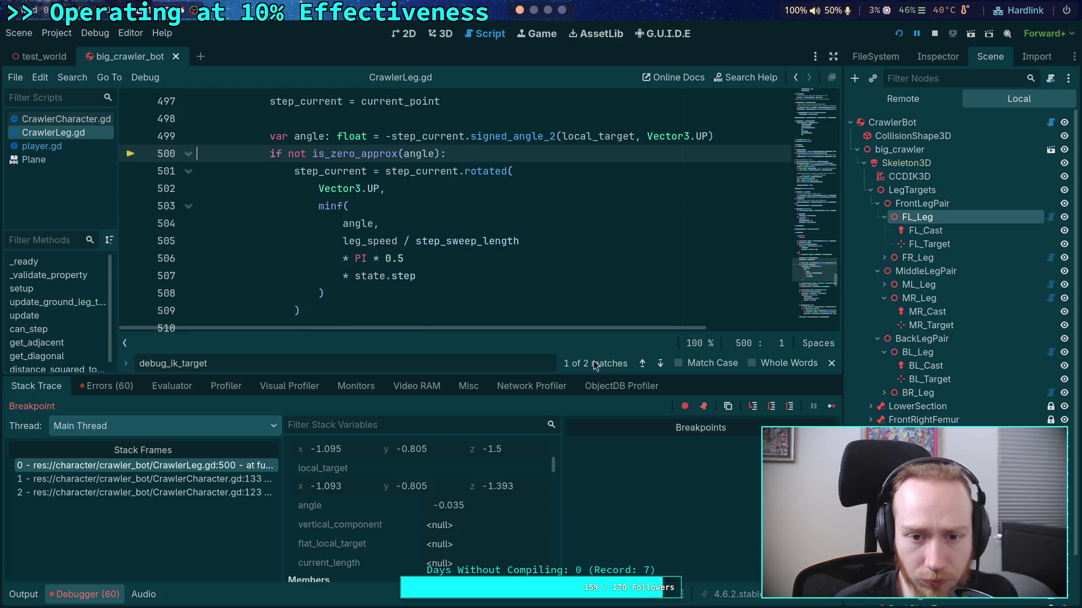
click(772, 406)
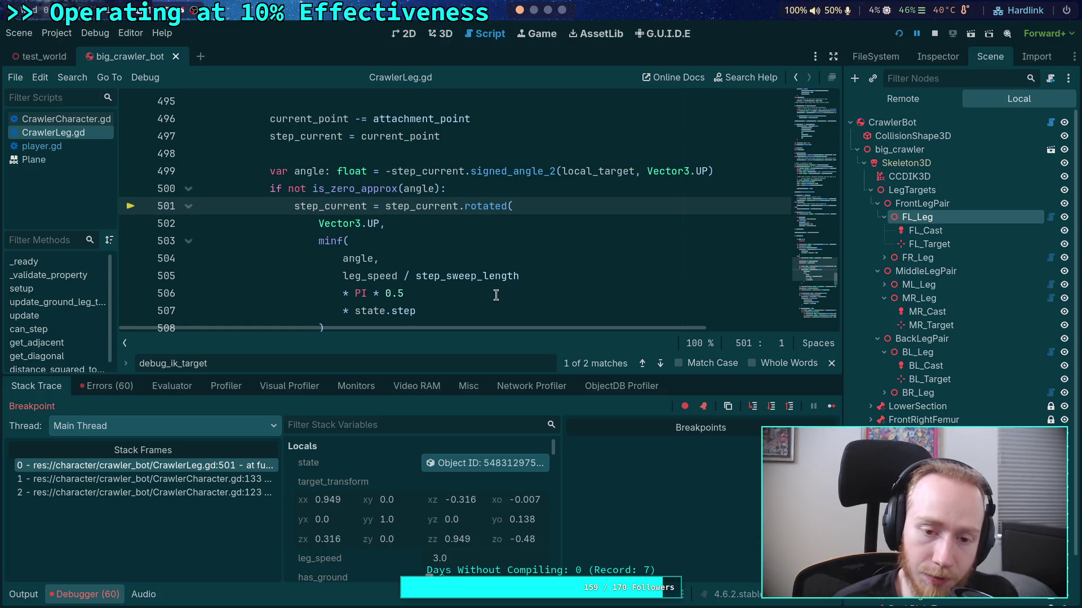
scroll(496, 296, down, 1)
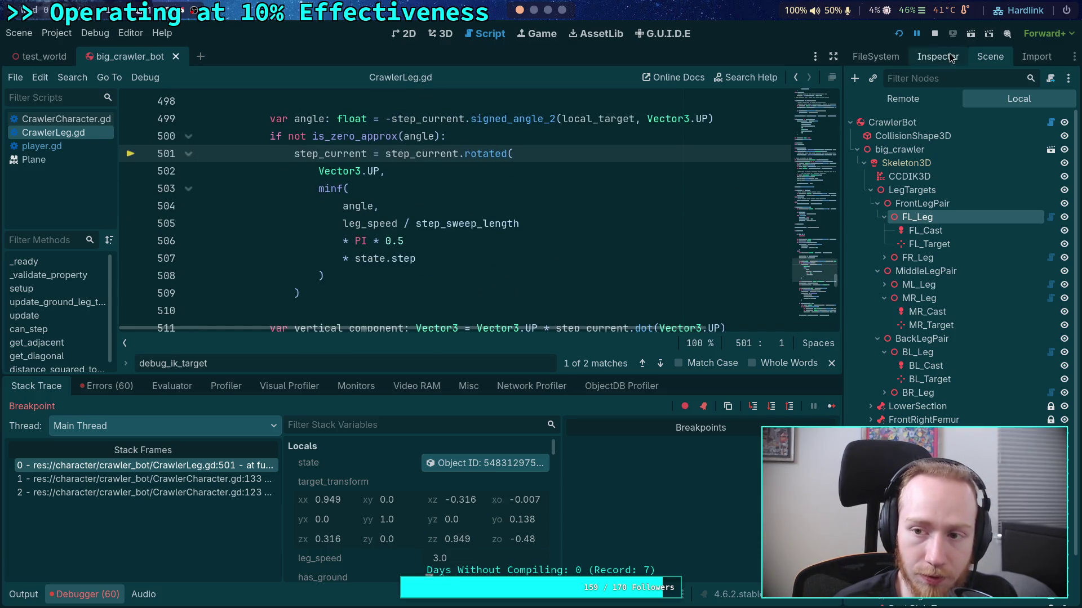
click(934, 36)
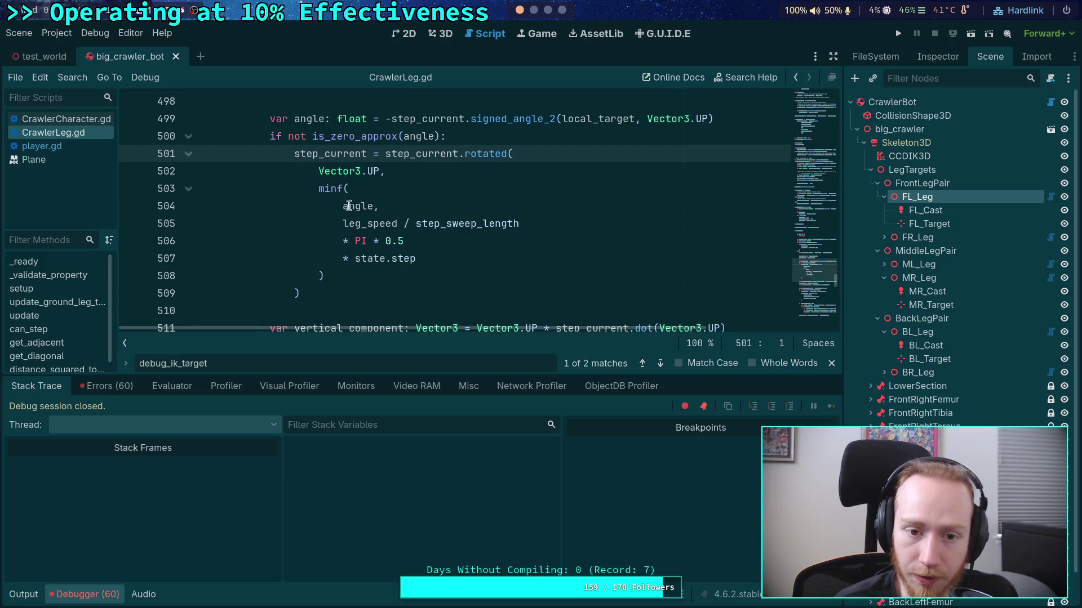
Change the rotation to signf(angle) * minf(absf(angle), …) and save CrawlerLeg.gd
click(319, 190)
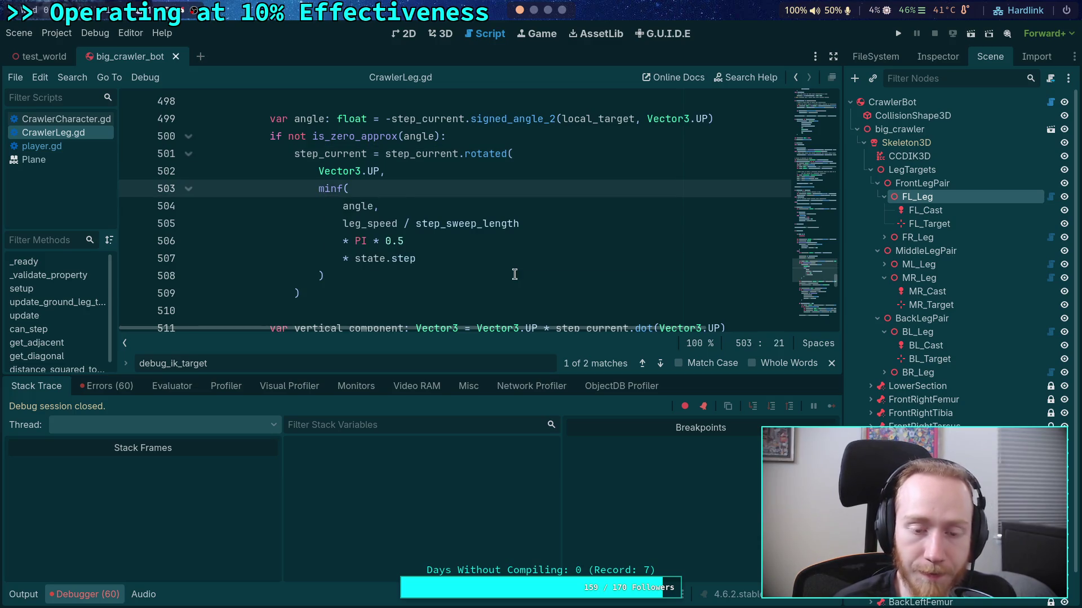
text(sign)
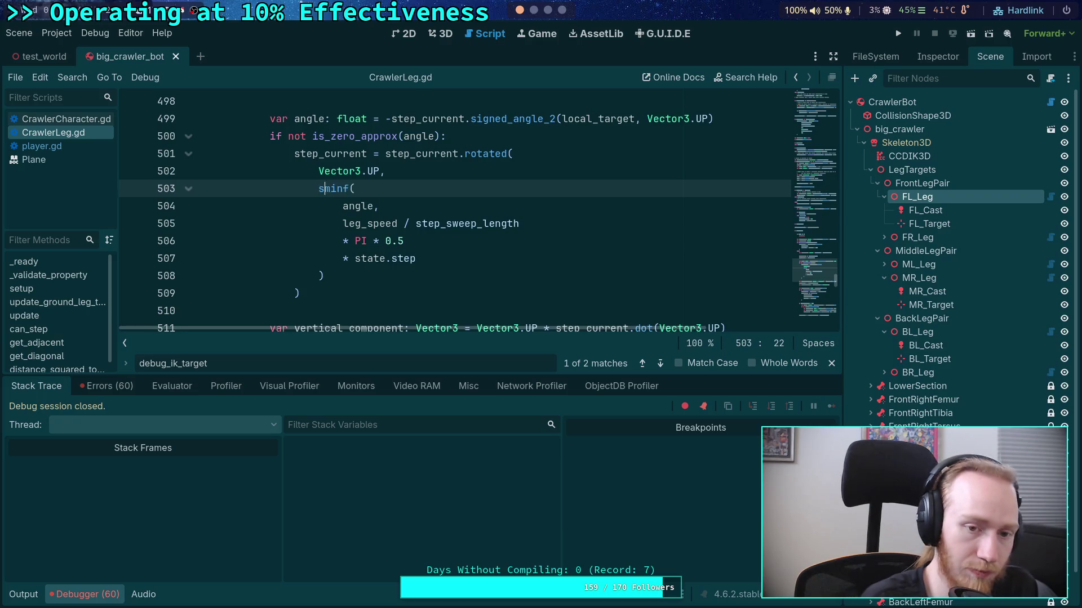
text(f()
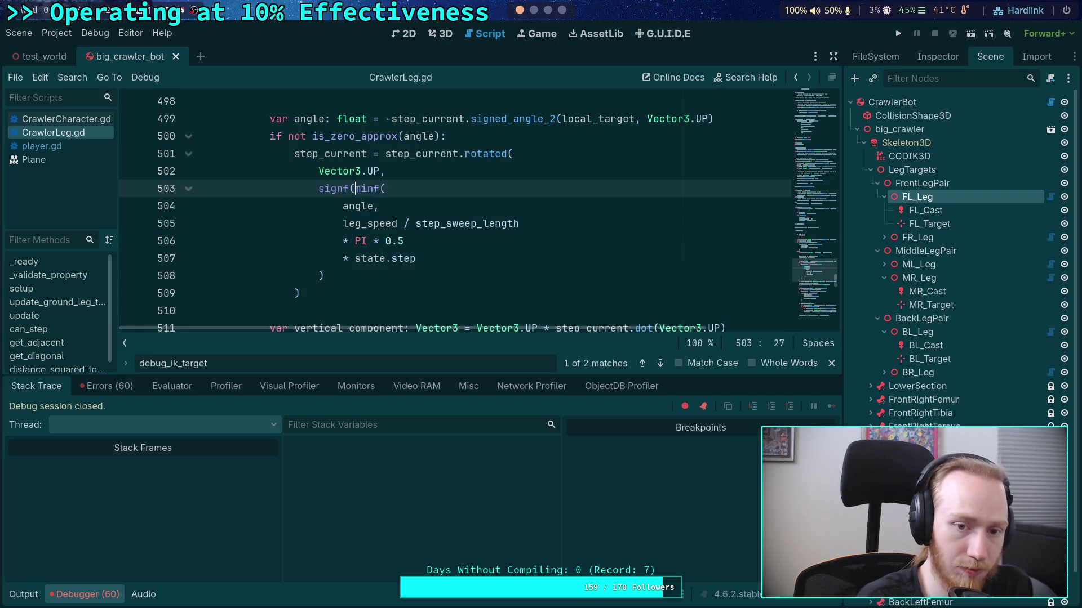
text(angle) *)
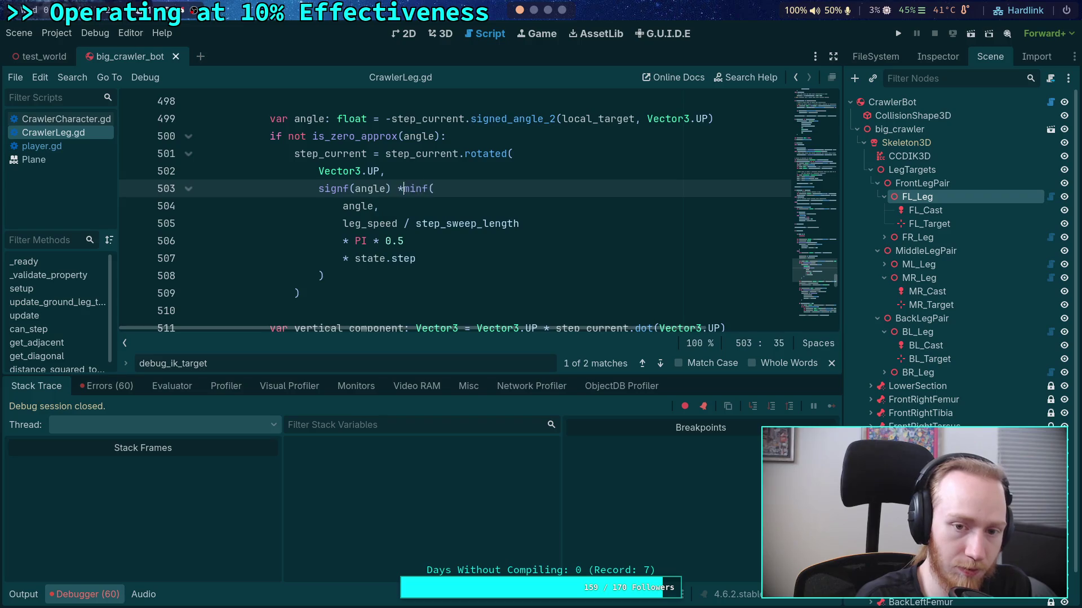
click(339, 207)
text(absf()
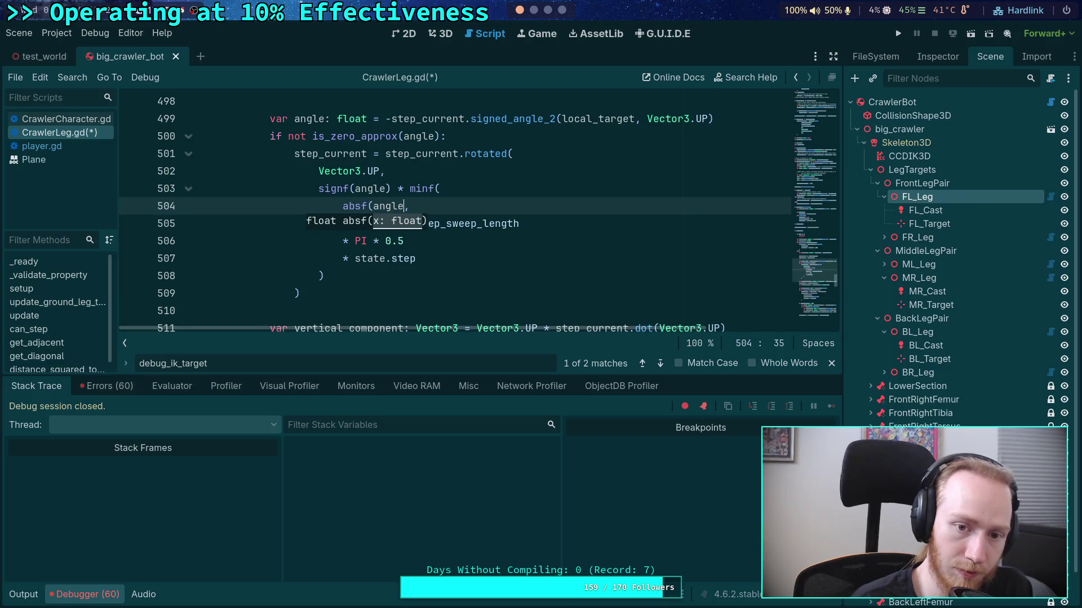
key(ctrl+Right)
text())
key(ctrl+s)
Relaunch the game with F5 so it pauses at line 484
scroll(354, 206, down, 5)
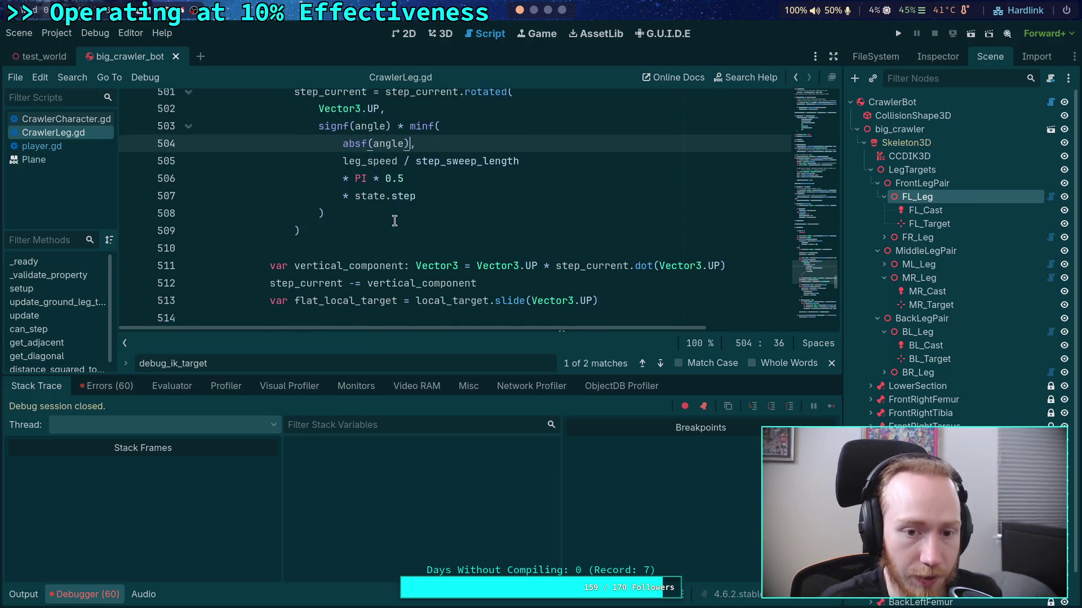
scroll(514, 243, down, 1)
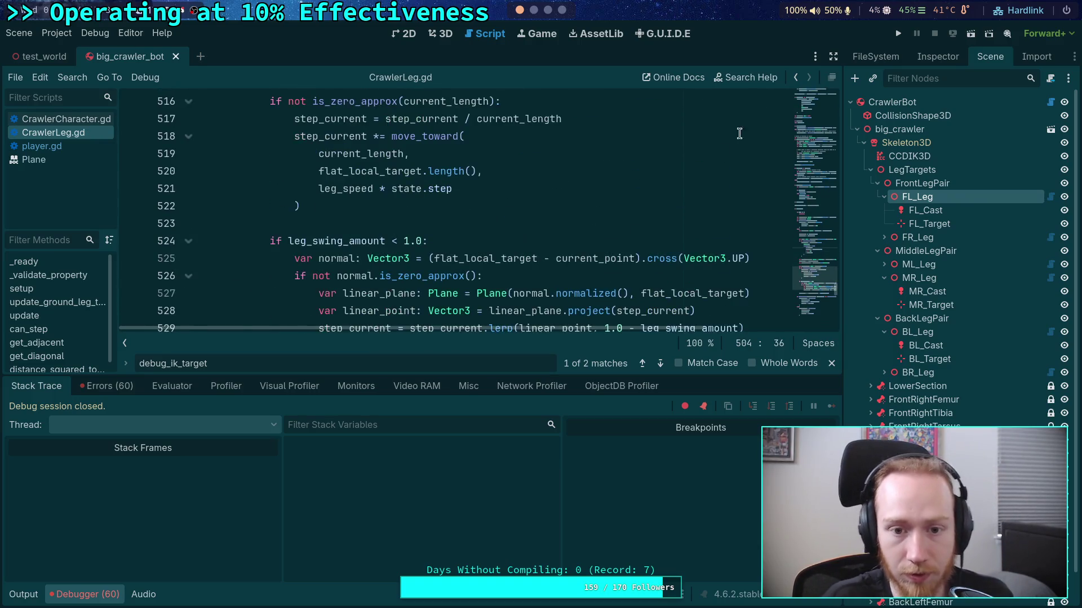
key(F5)
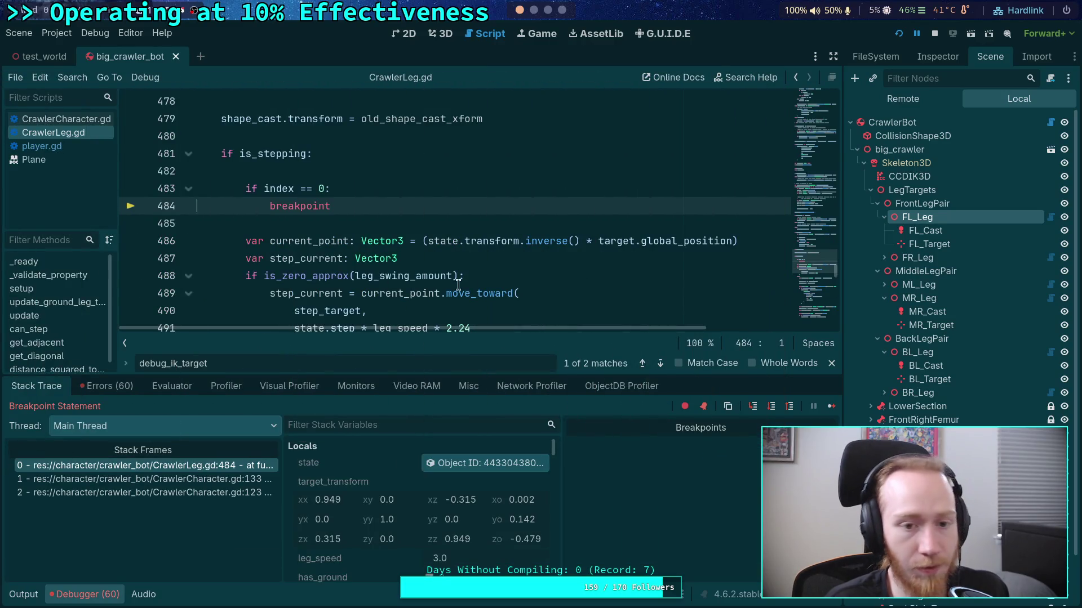
Step over from the line 484 breakpoint down to line 501
click(771, 407)
click(772, 406)
click(772, 407)
click(772, 407)
click(772, 407)
click(771, 407)
click(772, 406)
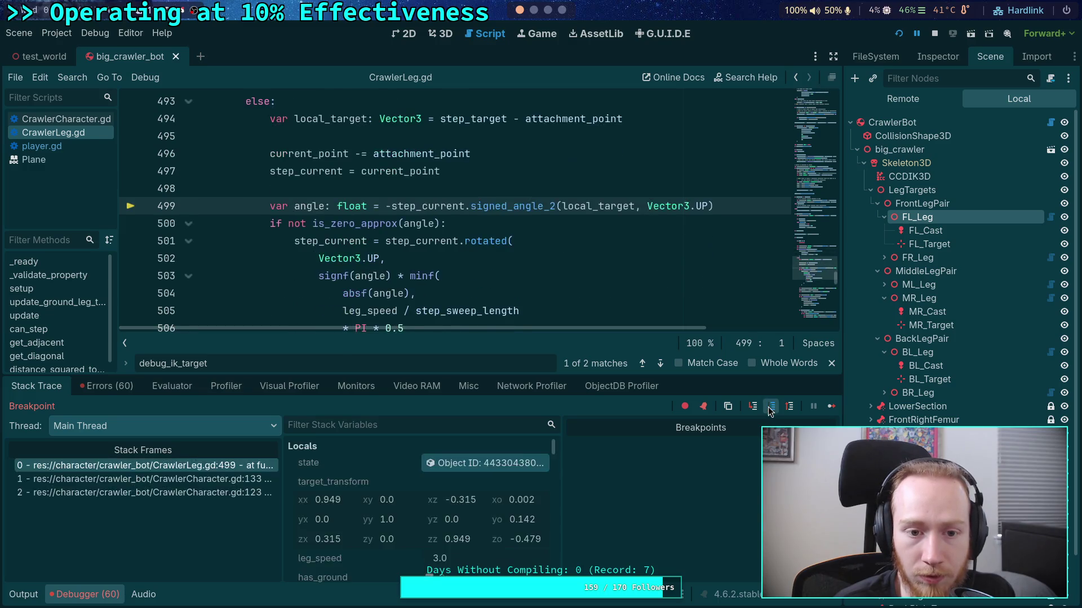
click(772, 407)
click(771, 406)
Confirm angle reads -0.036 in Locals and switch to the crawler's 3D view
scroll(389, 493, down, 8)
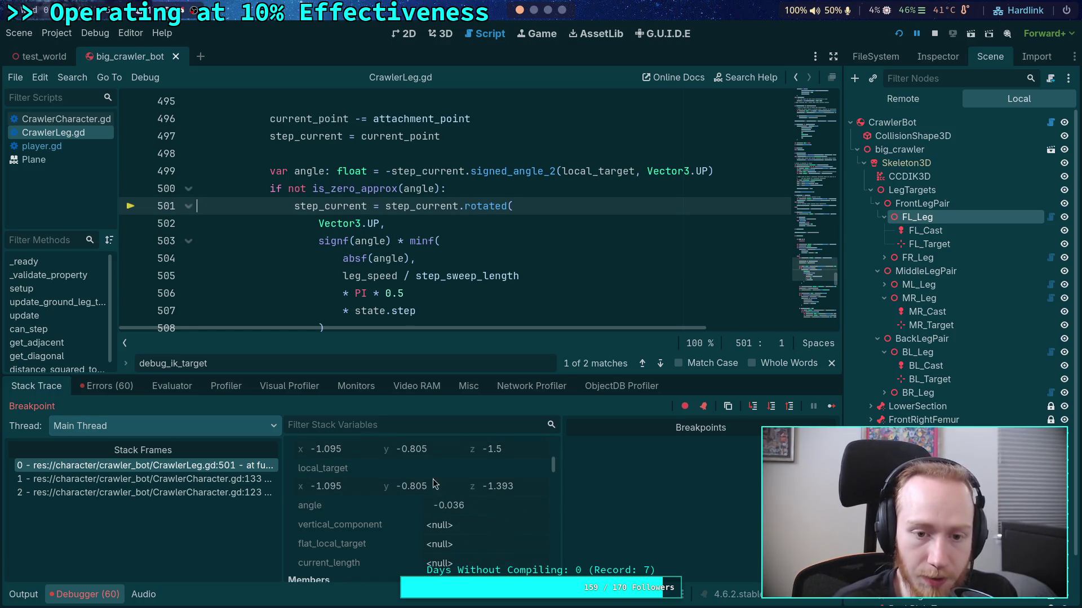
scroll(417, 239, down, 1)
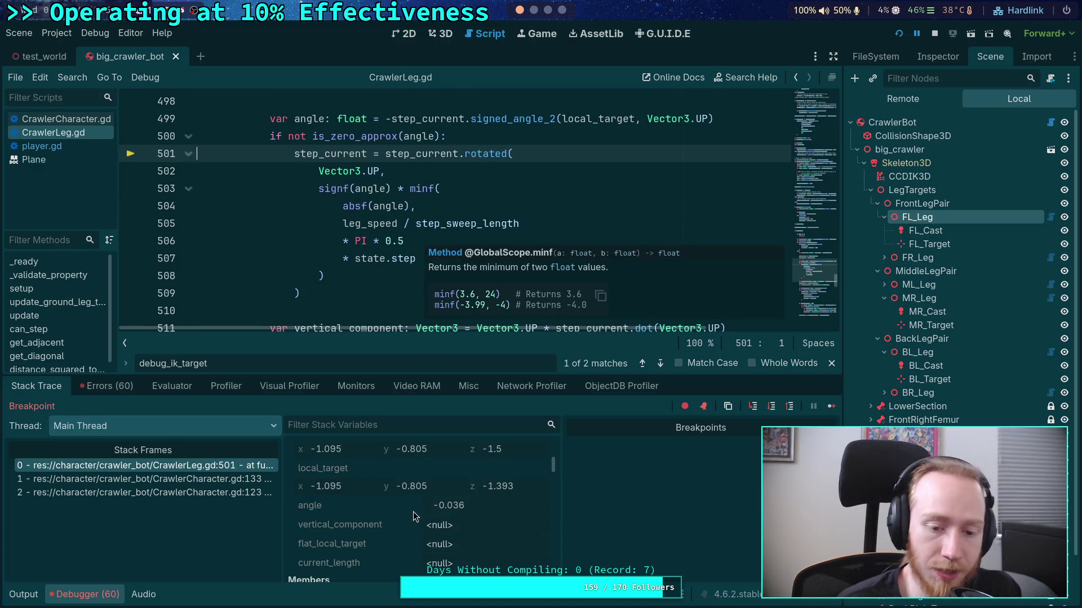
scroll(430, 538, up, 4)
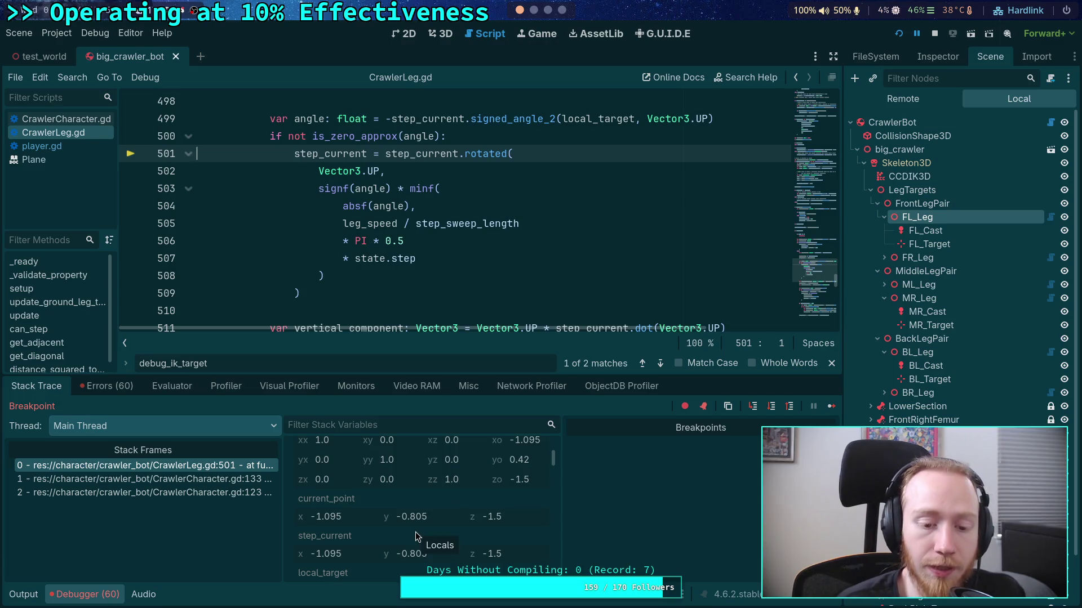
click(442, 33)
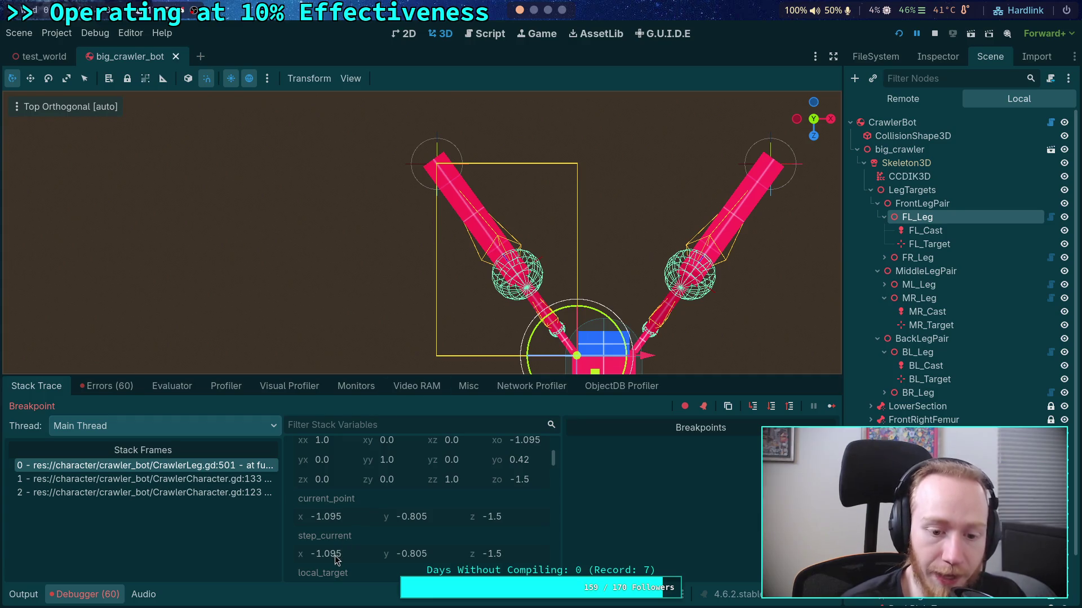
scroll(380, 519, down, 2)
scroll(355, 556, down, 1)
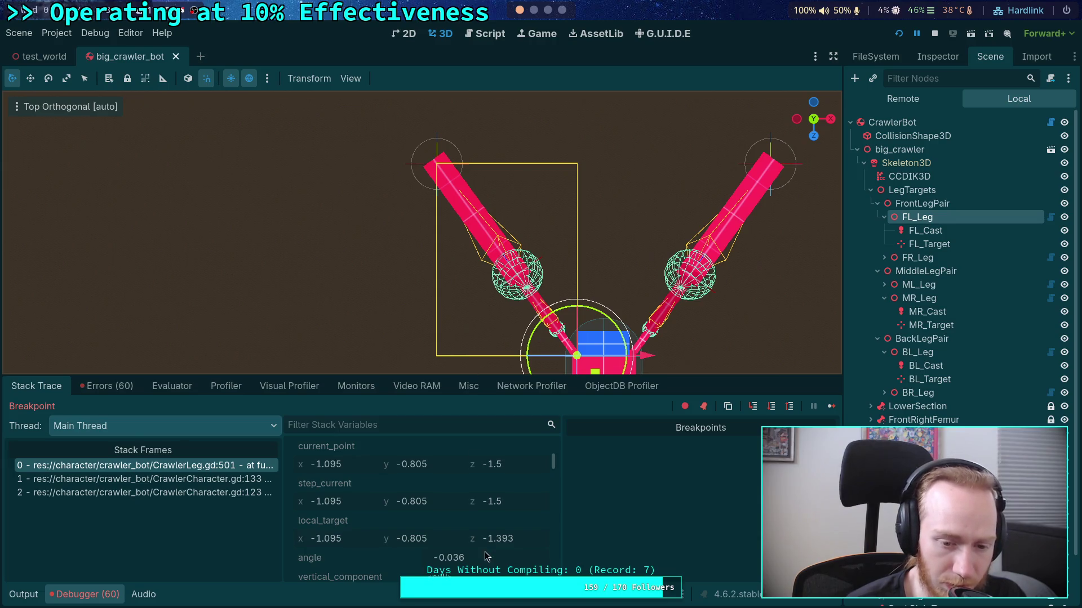
scroll(485, 552, down, 1)
scroll(485, 552, up, 1)
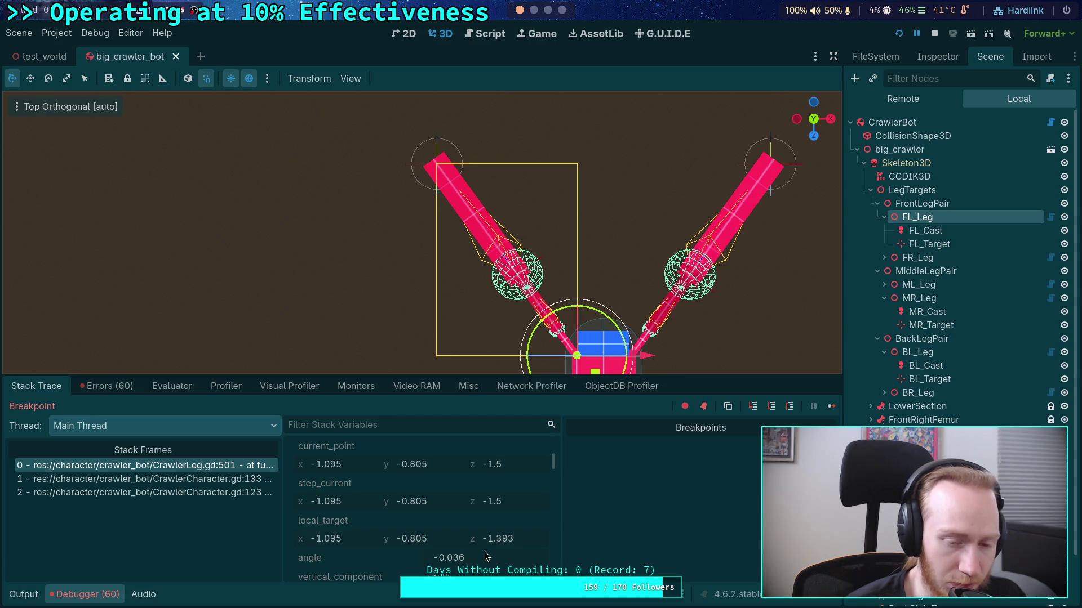
scroll(484, 552, up, 1)
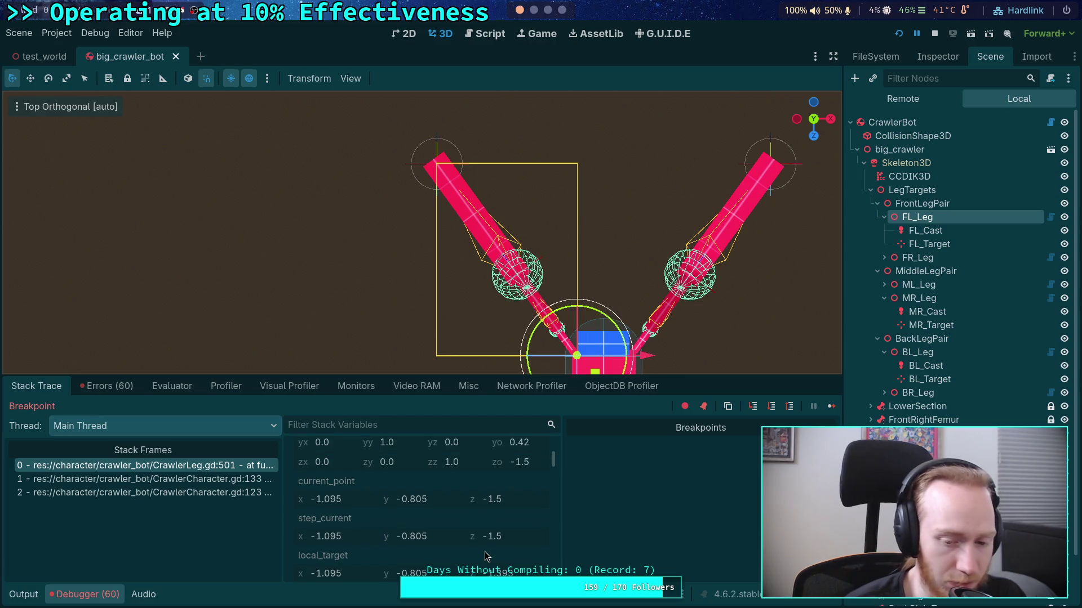
scroll(484, 552, up, 4)
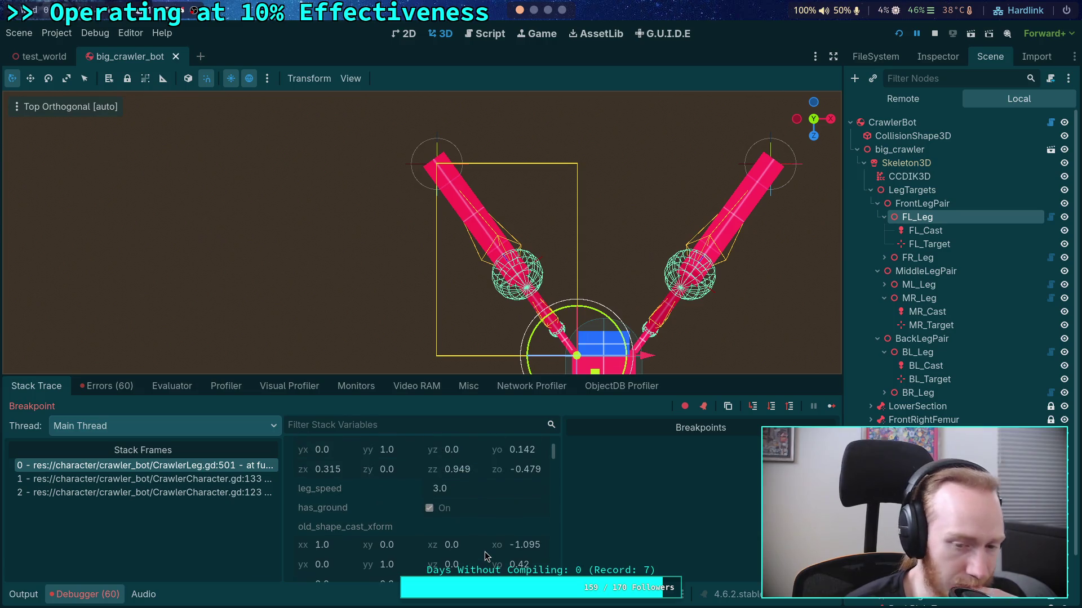
scroll(485, 553, up, 1)
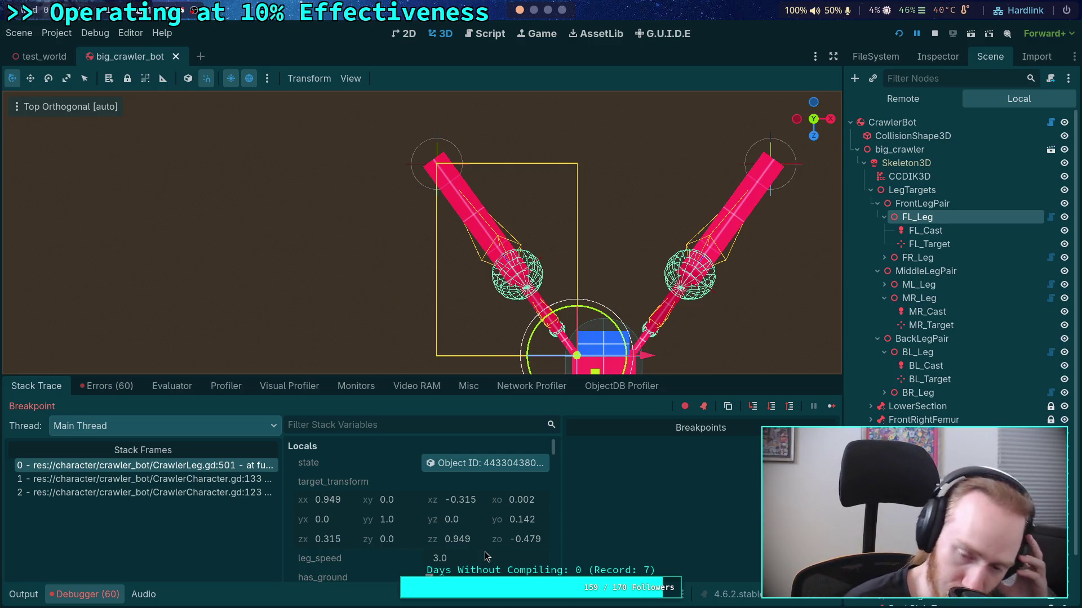
scroll(484, 552, down, 5)
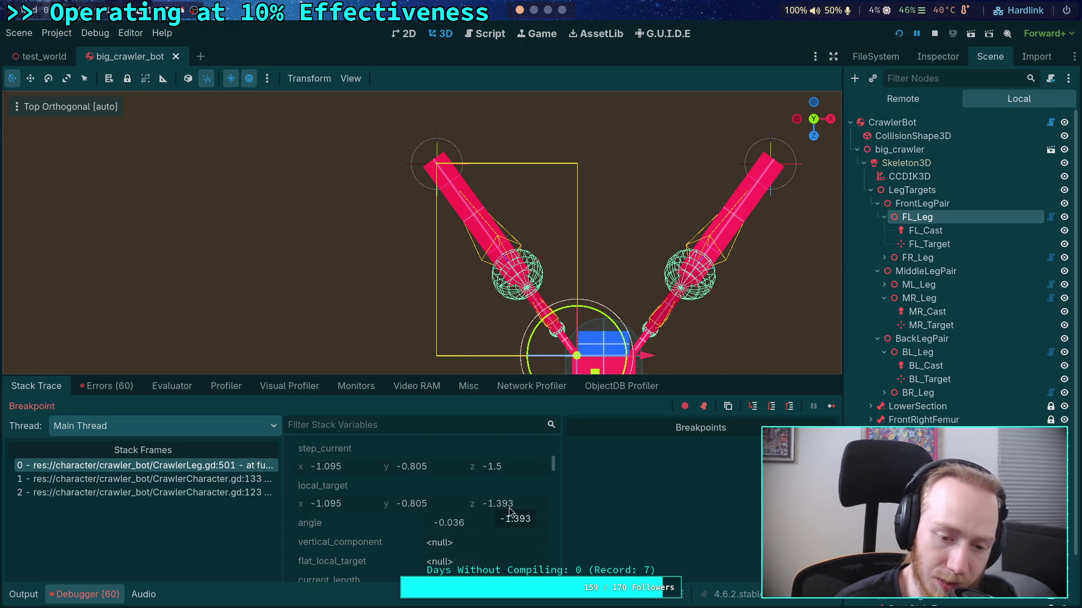
scroll(507, 529, up, 3)
scroll(511, 543, down, 3)
scroll(511, 543, down, 8)
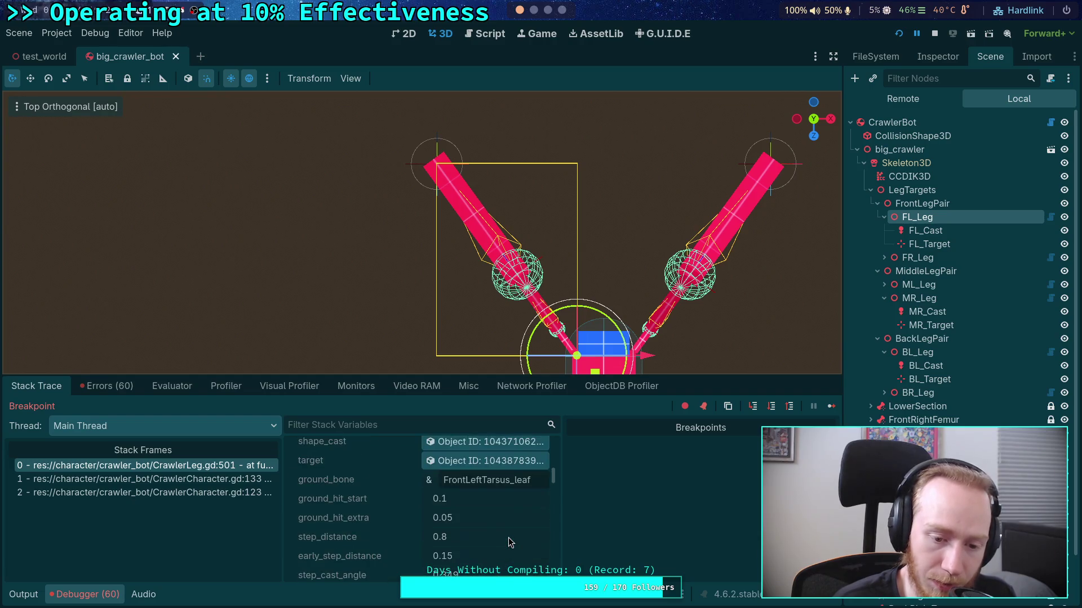
scroll(511, 544, down, 10)
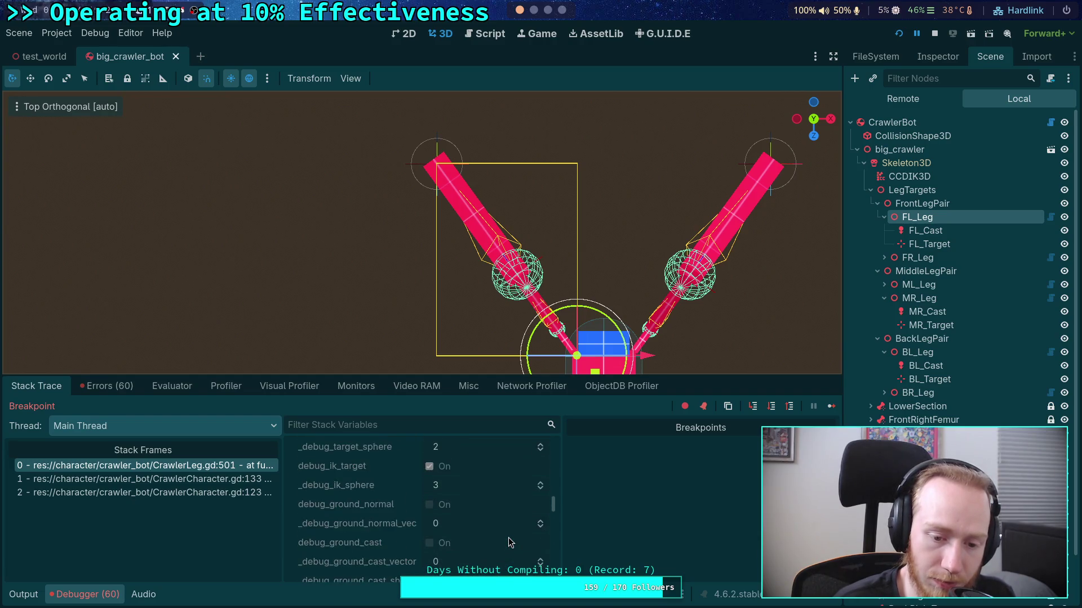
scroll(510, 543, down, 10)
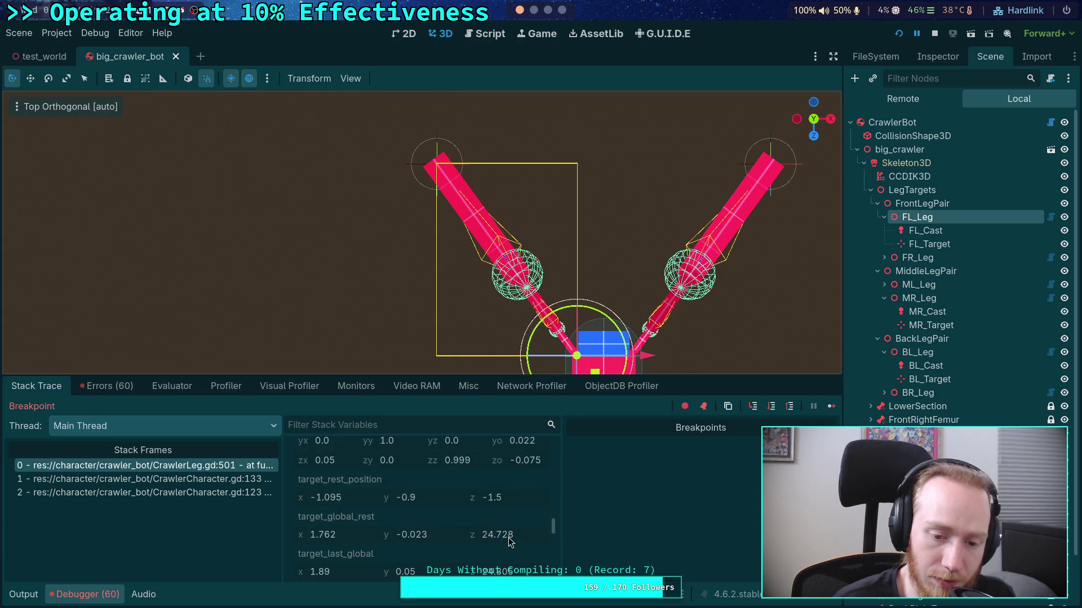
scroll(508, 541, down, 10)
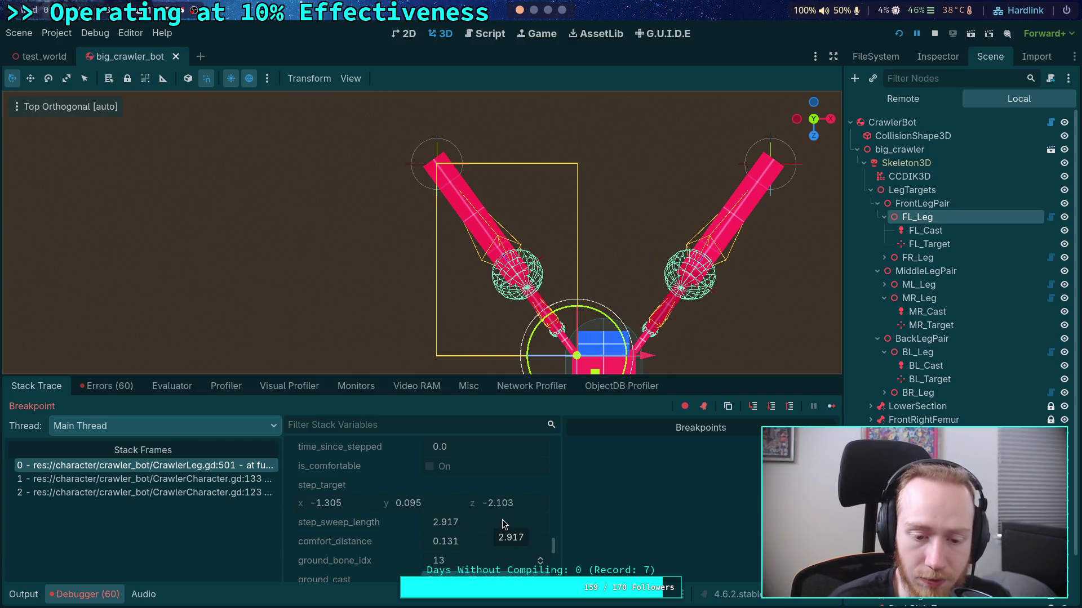
scroll(503, 523, up, 6)
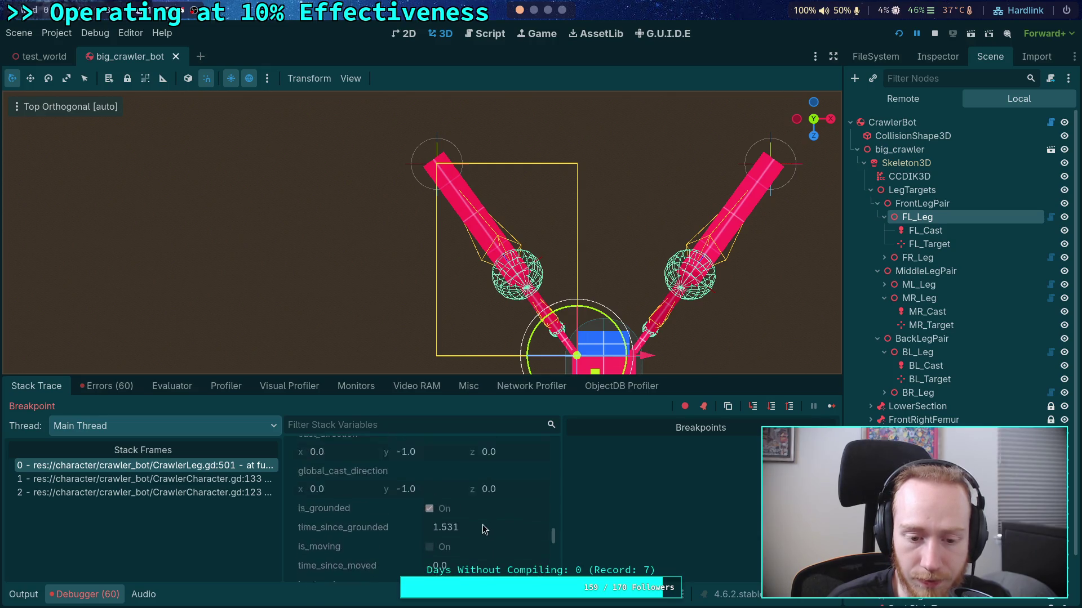
scroll(422, 520, up, 8)
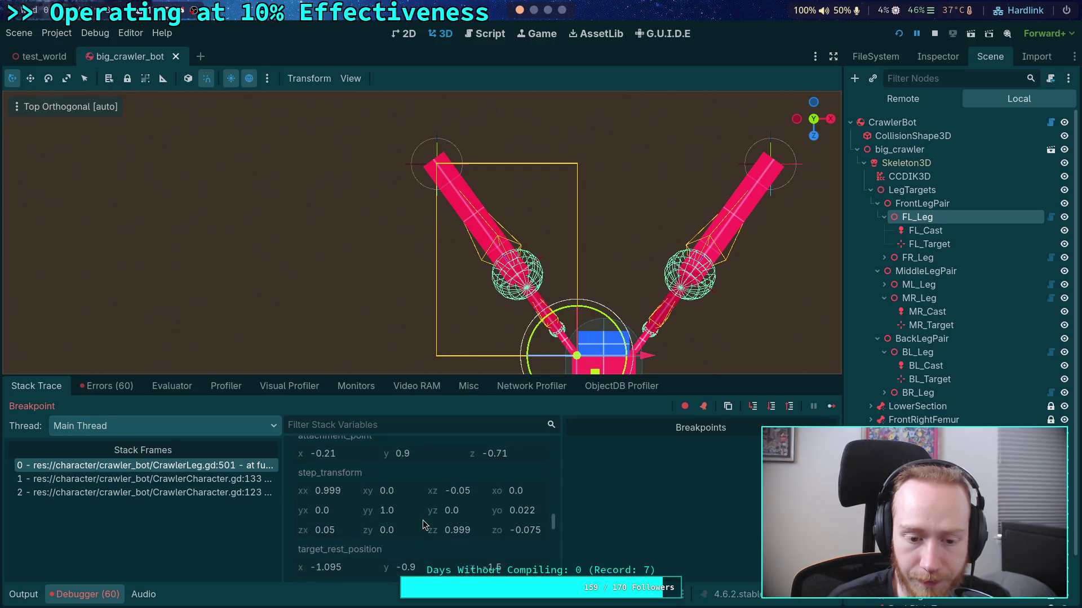
scroll(422, 523, down, 5)
scroll(423, 523, up, 6)
scroll(423, 521, up, 5)
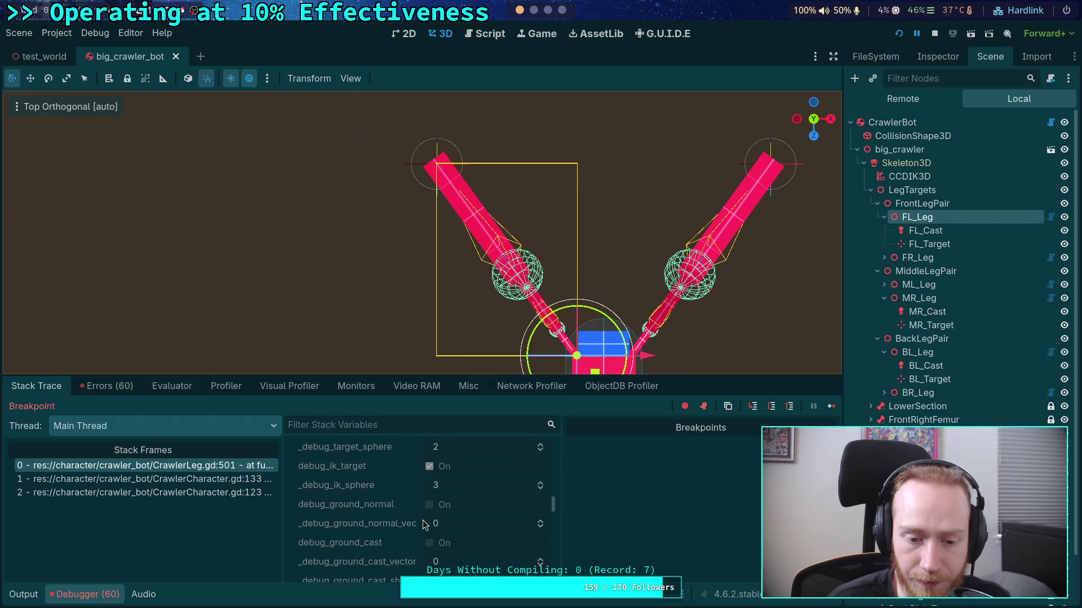
scroll(423, 520, up, 6)
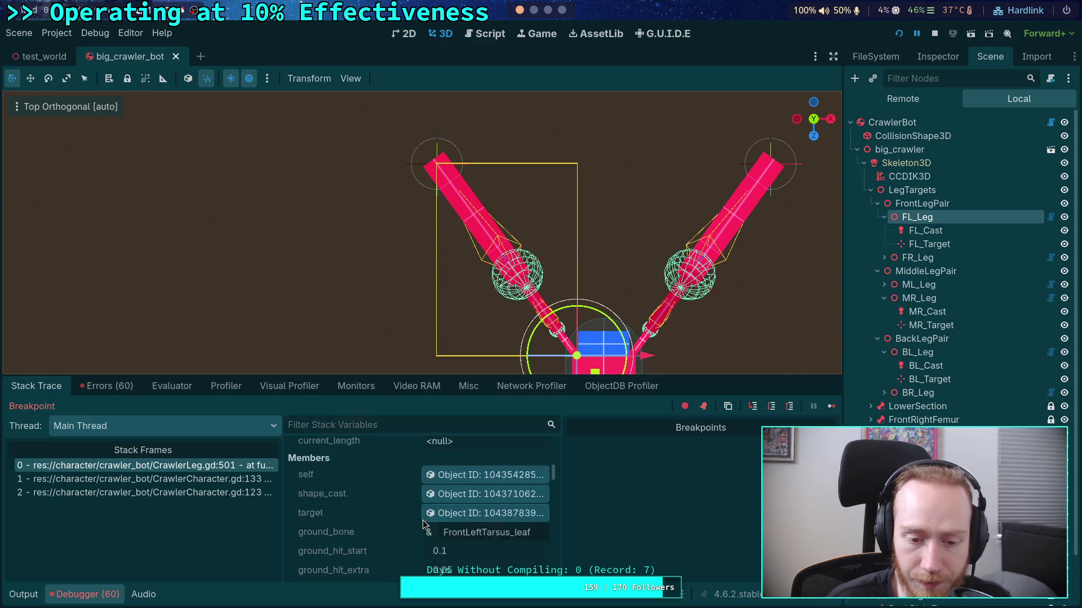
Inspect the leg's target and select the FL_Target marker in the Scene dock
click(448, 530)
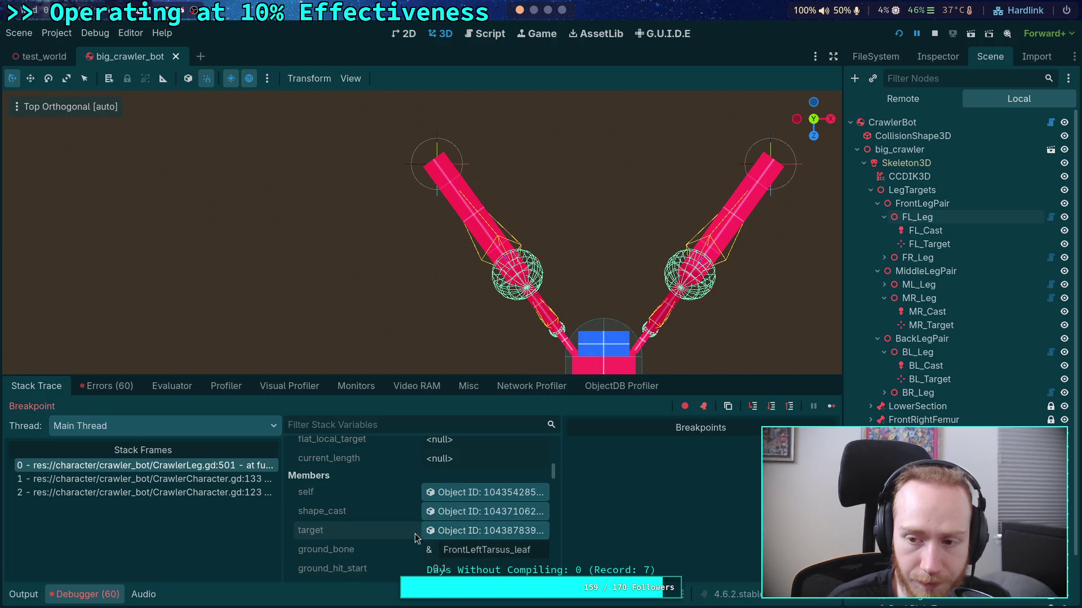
scroll(414, 533, down, 2)
click(928, 244)
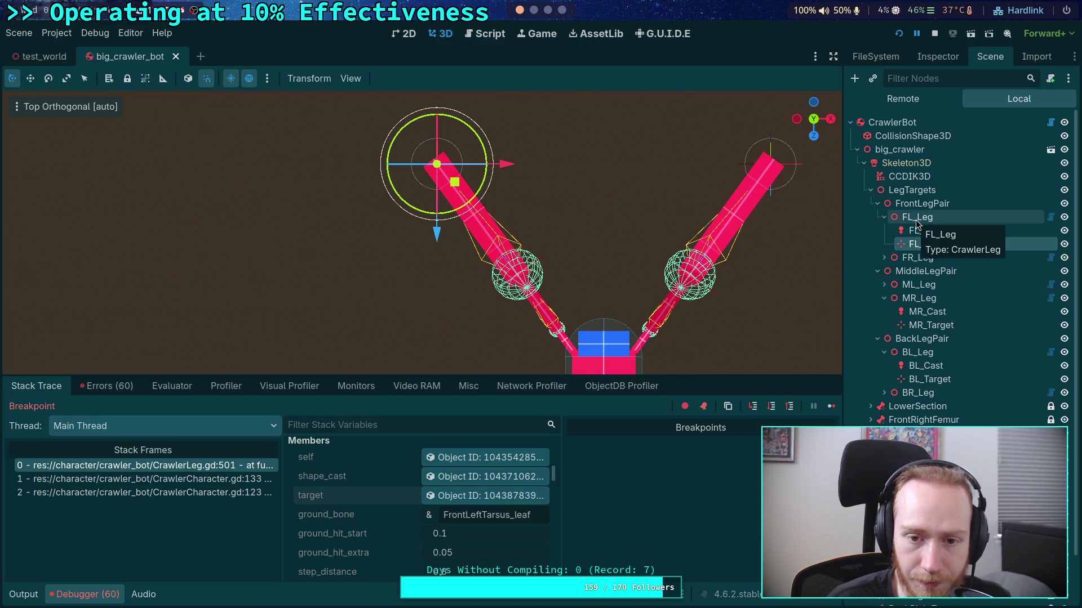
Read FL_Target's position (-1.095, -0.9, -1.5) in the Inspector, then return to CrawlerLeg.gd
click(937, 57)
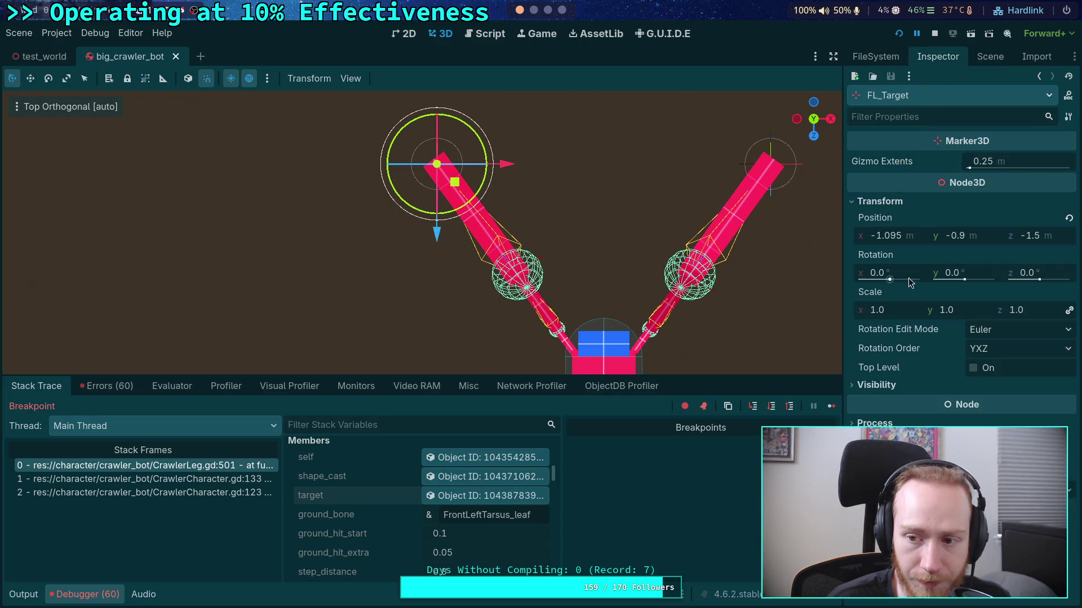
scroll(486, 533, down, 8)
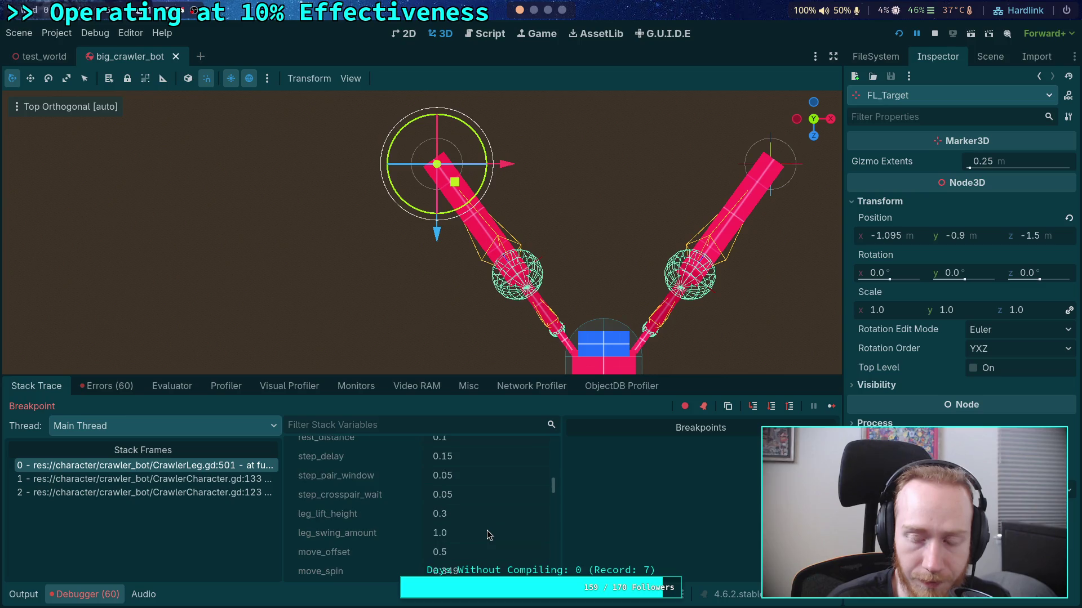
scroll(488, 535, down, 6)
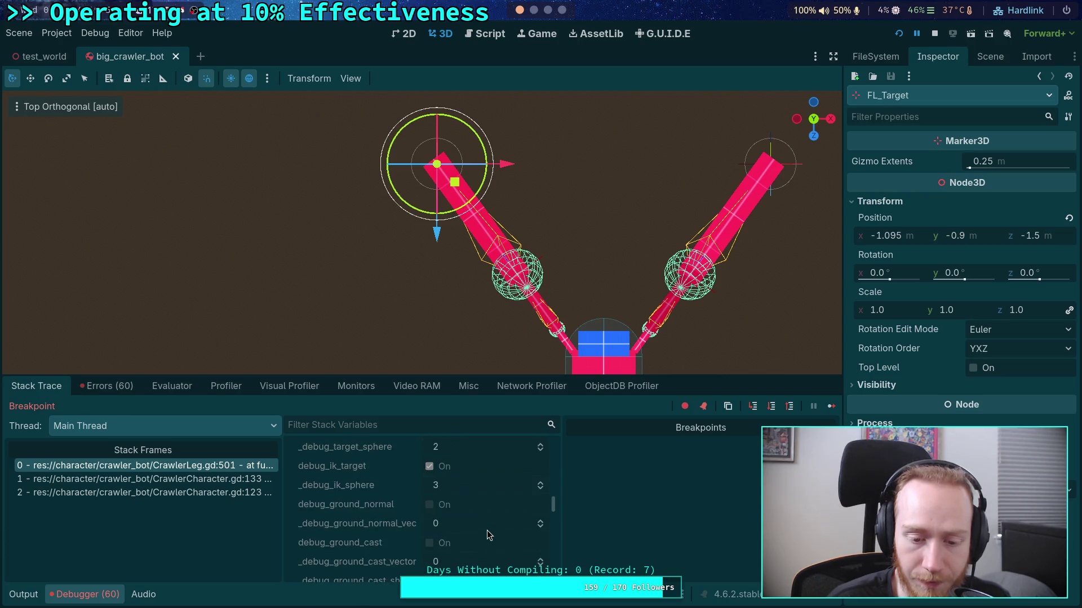
scroll(488, 535, up, 4)
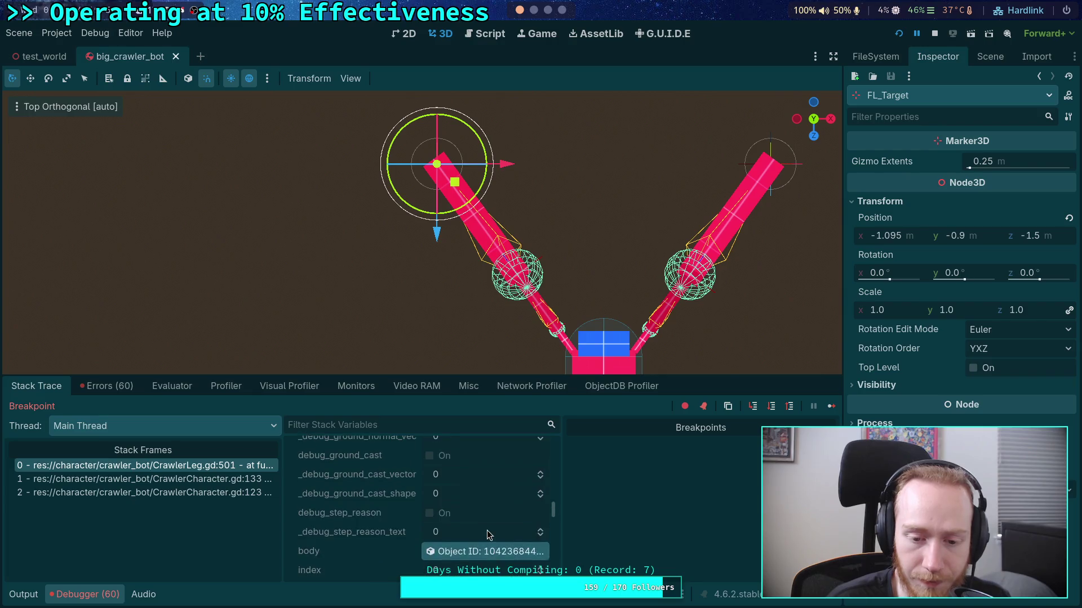
scroll(487, 533, up, 3)
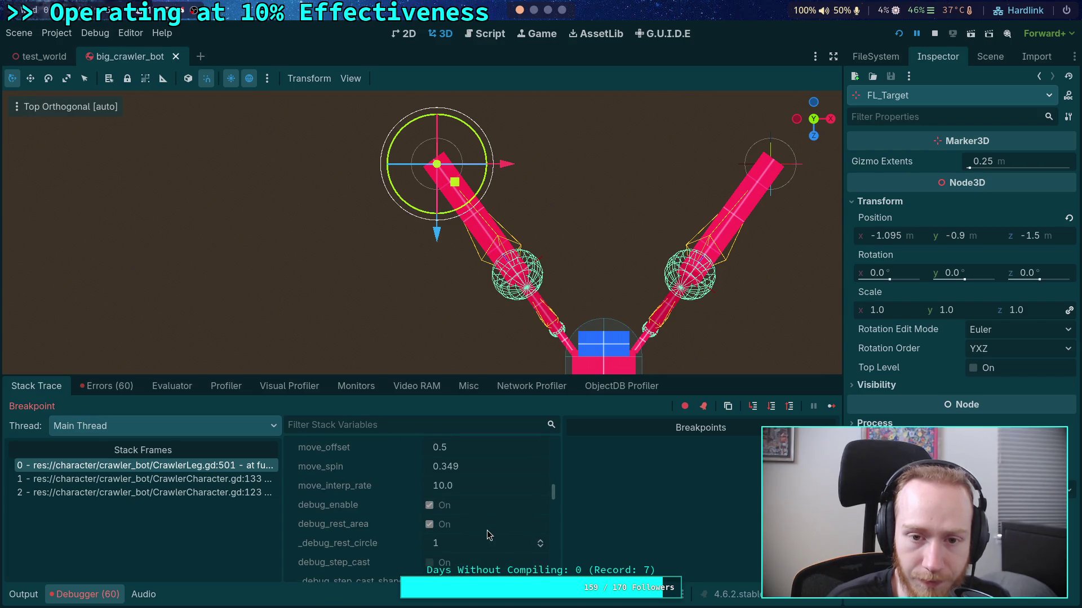
scroll(486, 529, up, 5)
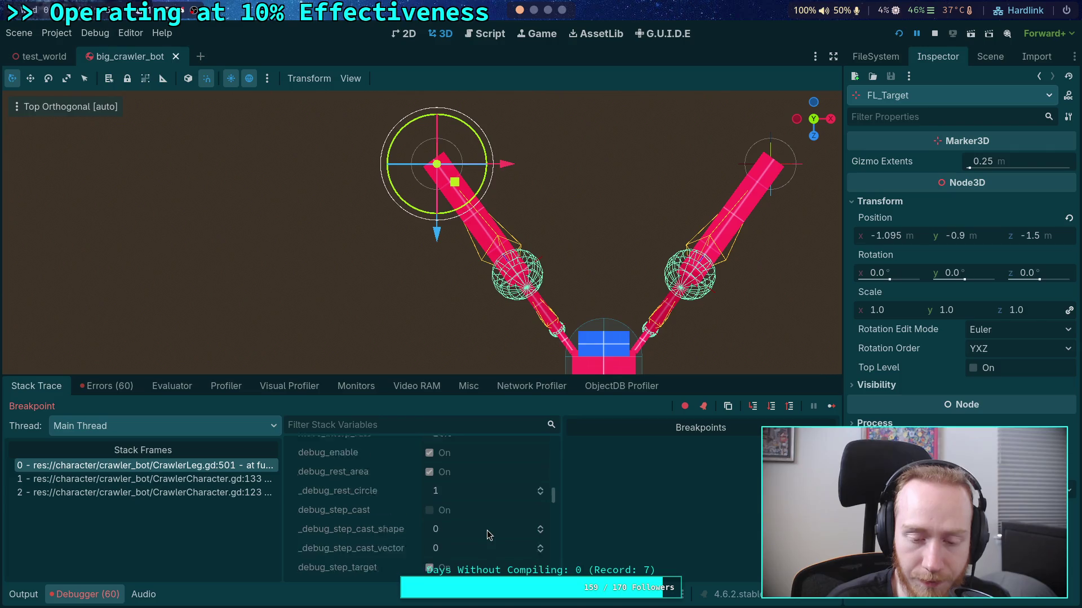
scroll(487, 529, up, 5)
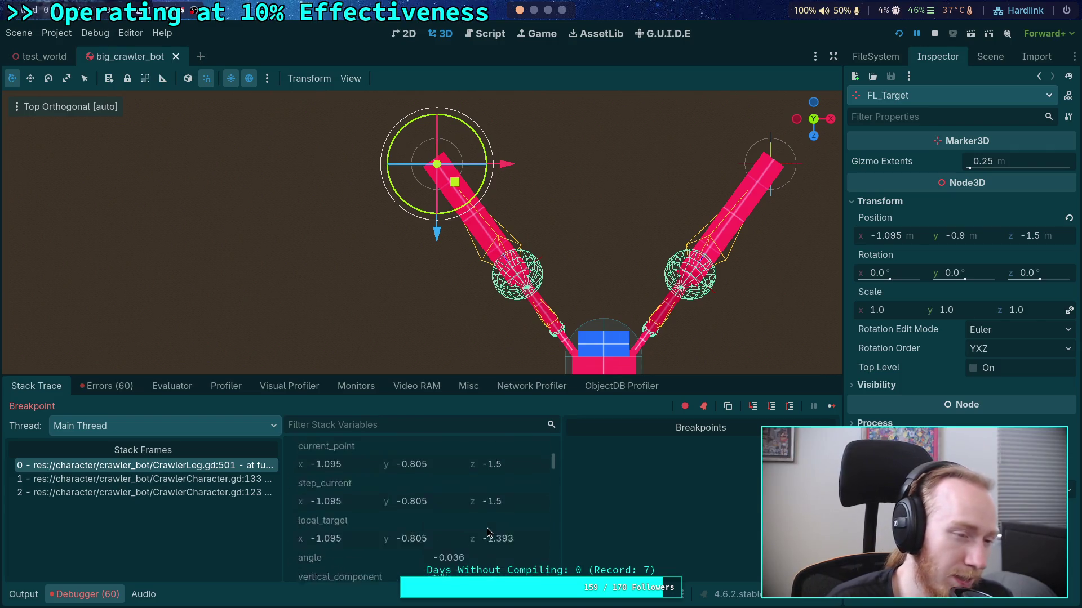
scroll(487, 529, up, 3)
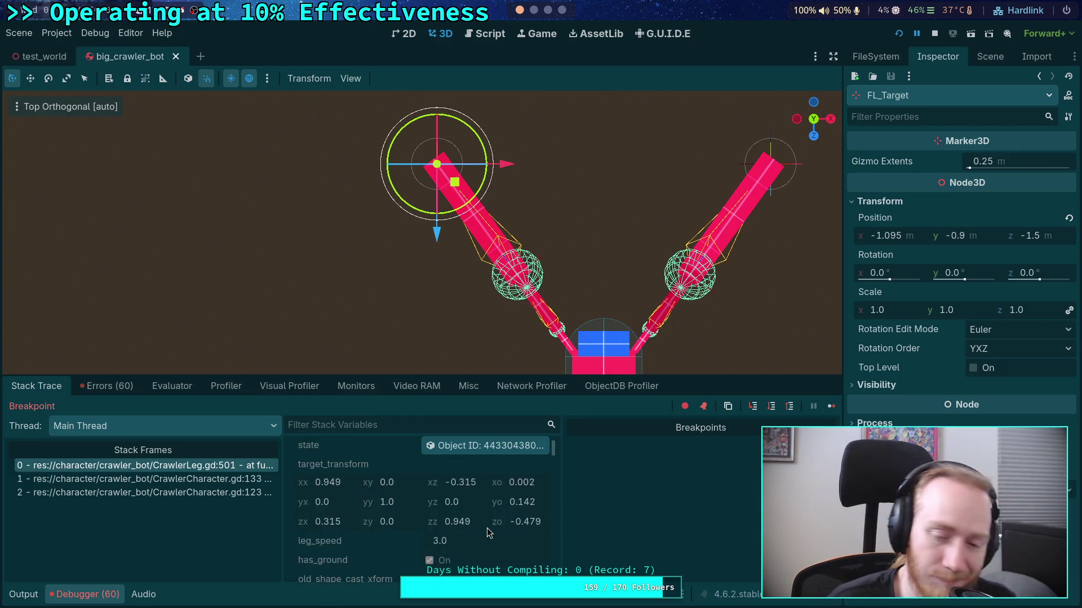
click(487, 35)
scroll(486, 530, down, 6)
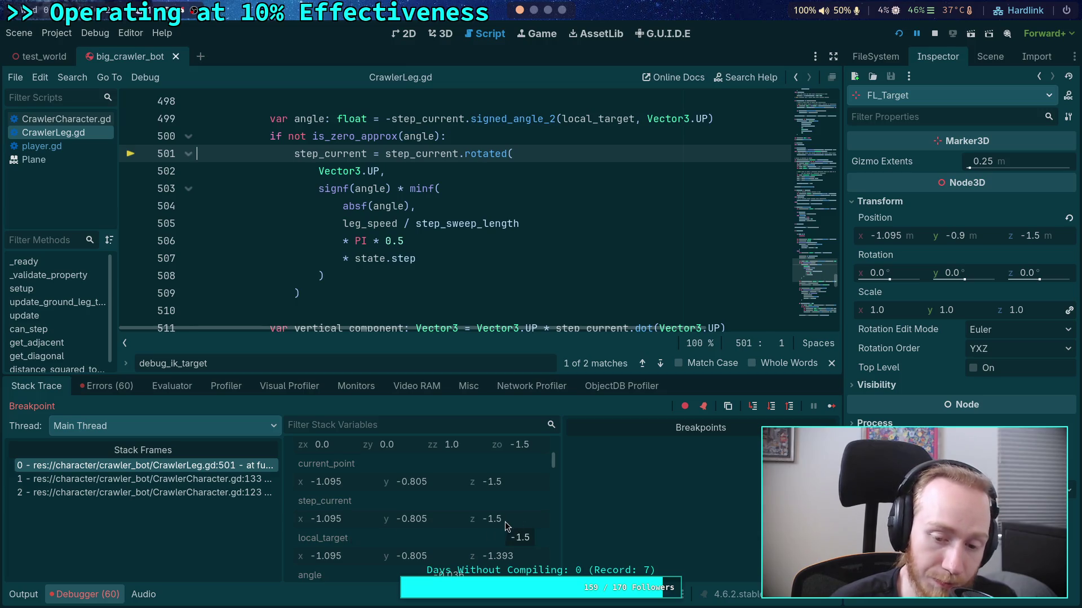
Step past the rotation block to line 511, where step_current reads (-1.057, -0.805, -1.527)
click(771, 406)
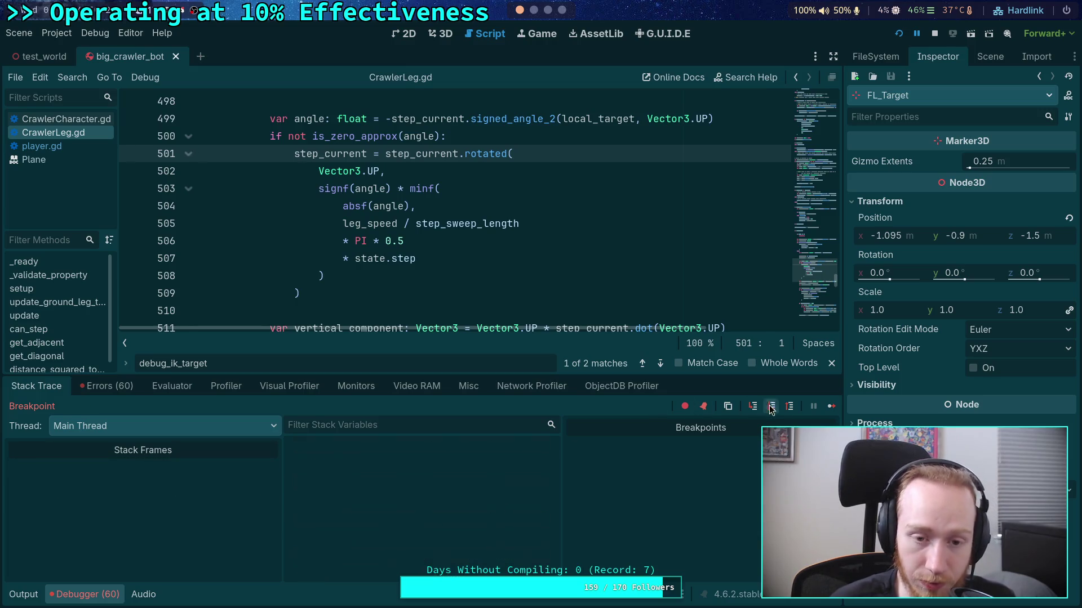
scroll(403, 532, down, 5)
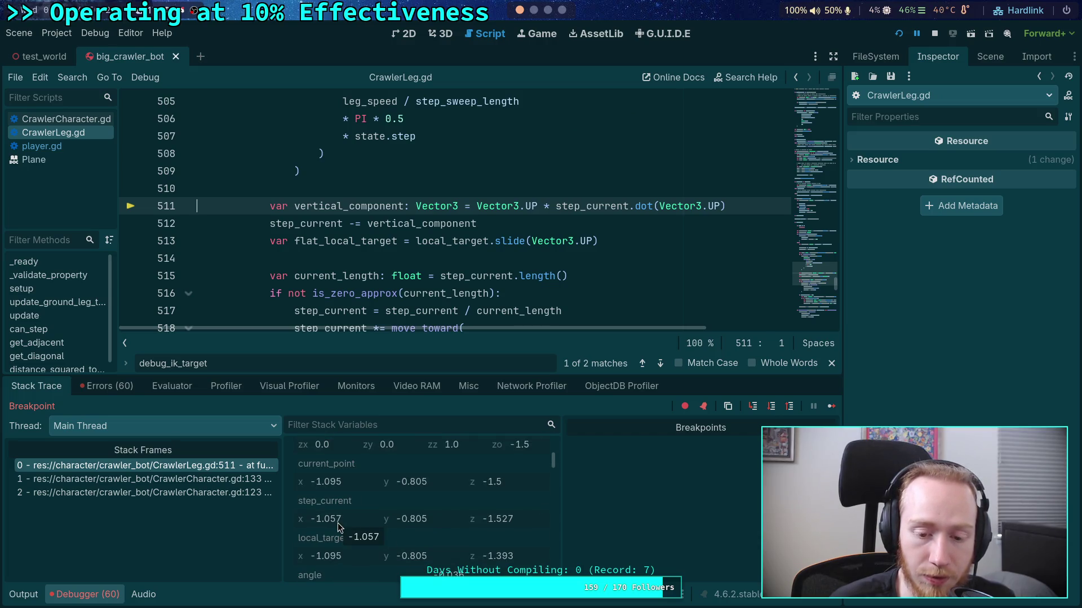
scroll(387, 231, up, 2)
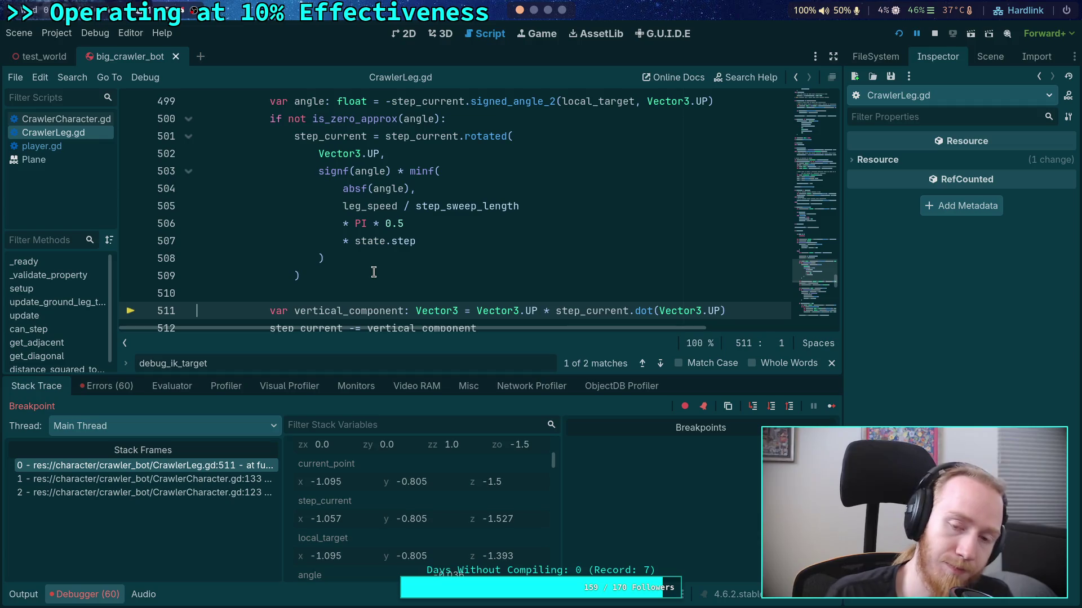
mouse_move(474, 131)
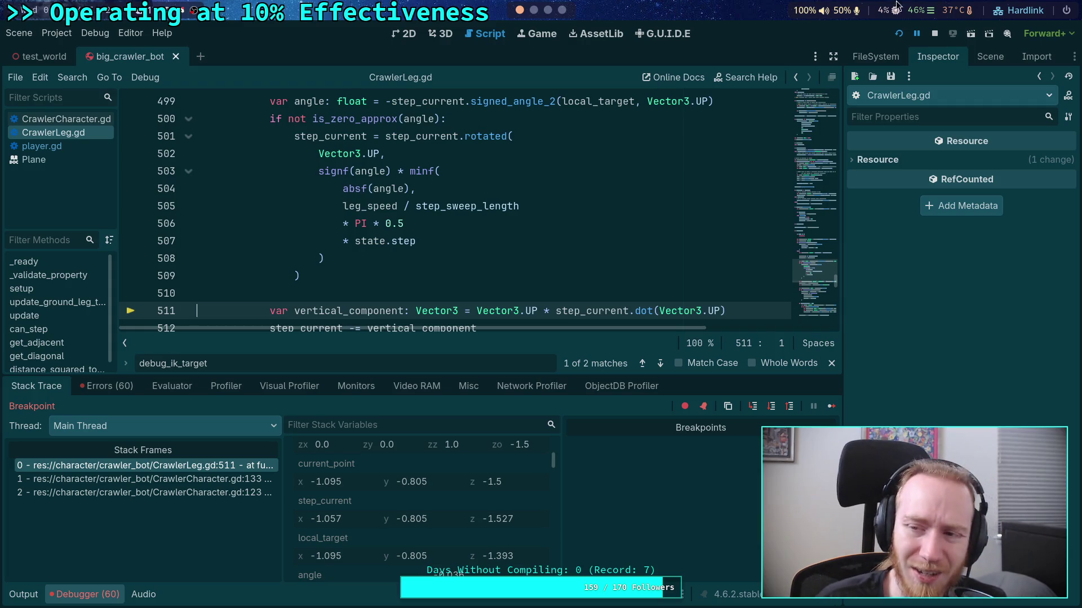
Restart the debug run and step through the else branch to line 497
click(934, 34)
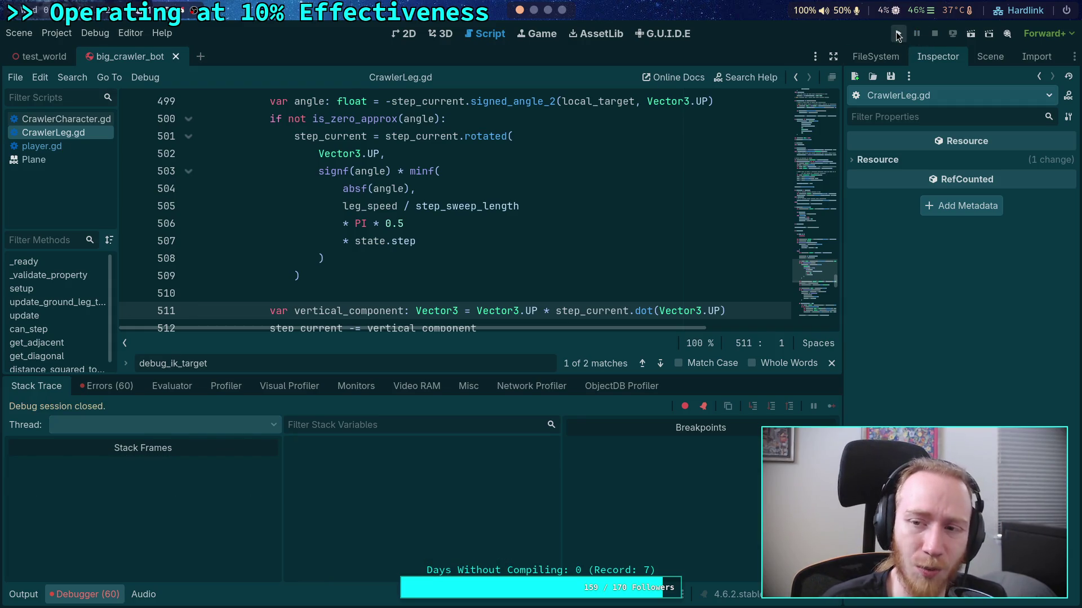
key(F5)
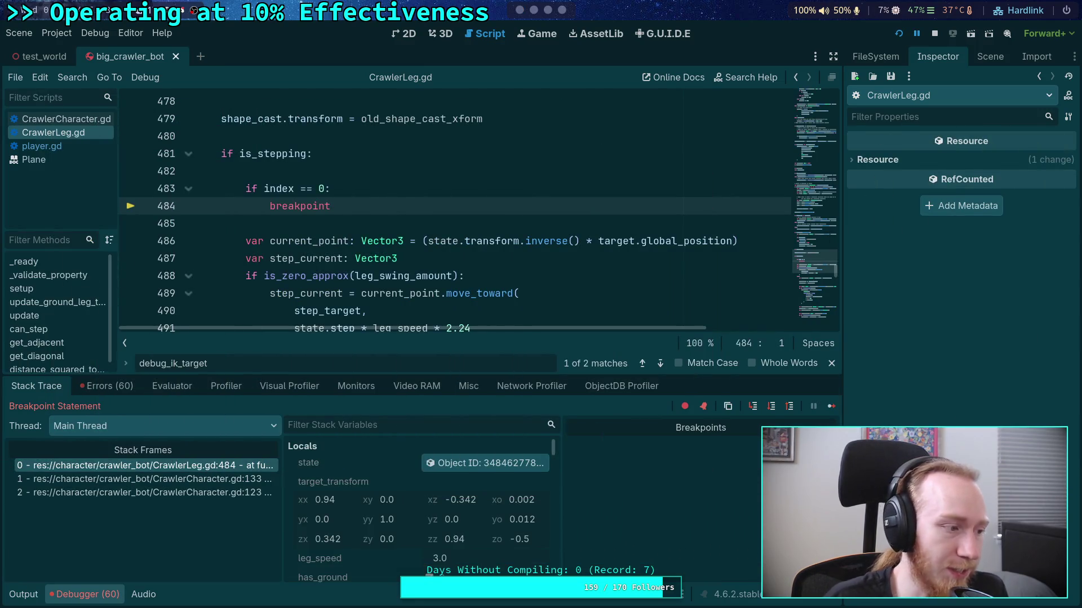
click(777, 407)
click(775, 409)
click(774, 411)
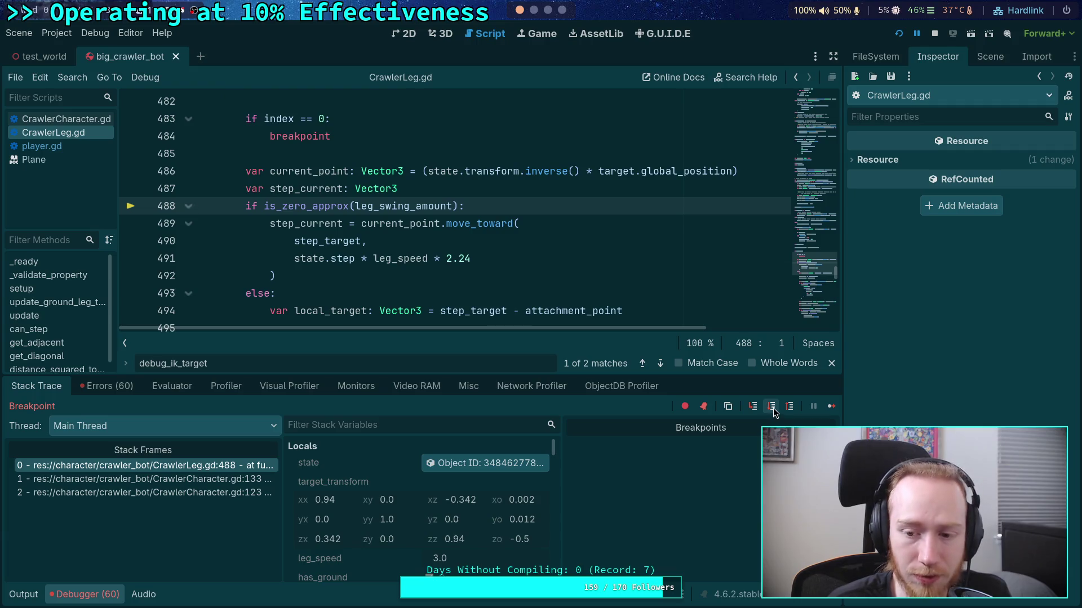
click(772, 407)
click(771, 408)
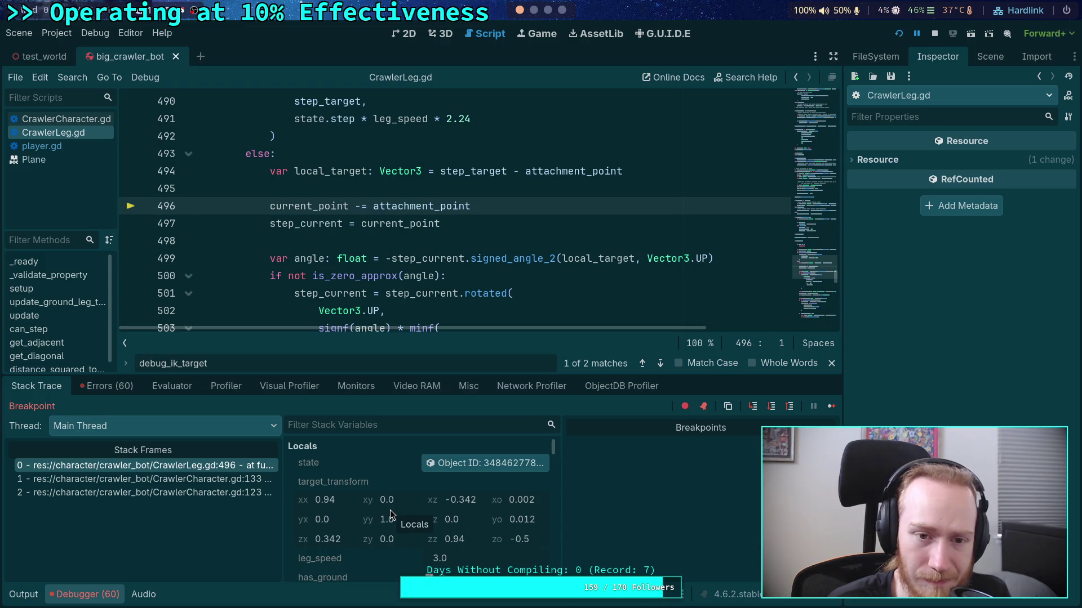
scroll(390, 509, down, 5)
scroll(390, 509, down, 3)
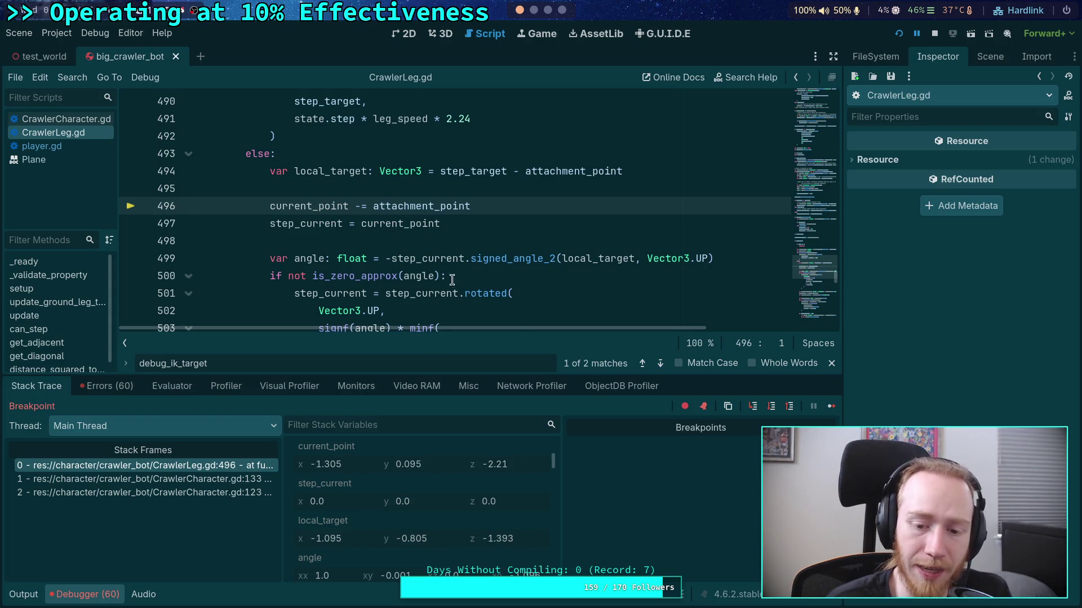
click(771, 407)
scroll(464, 517, down, 5)
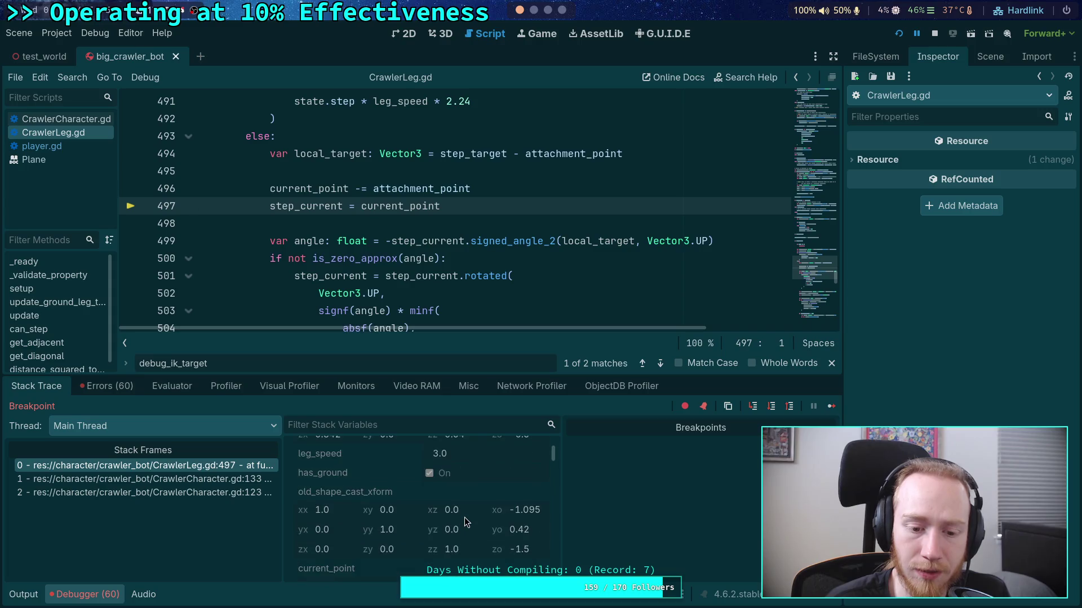
scroll(490, 529, down, 1)
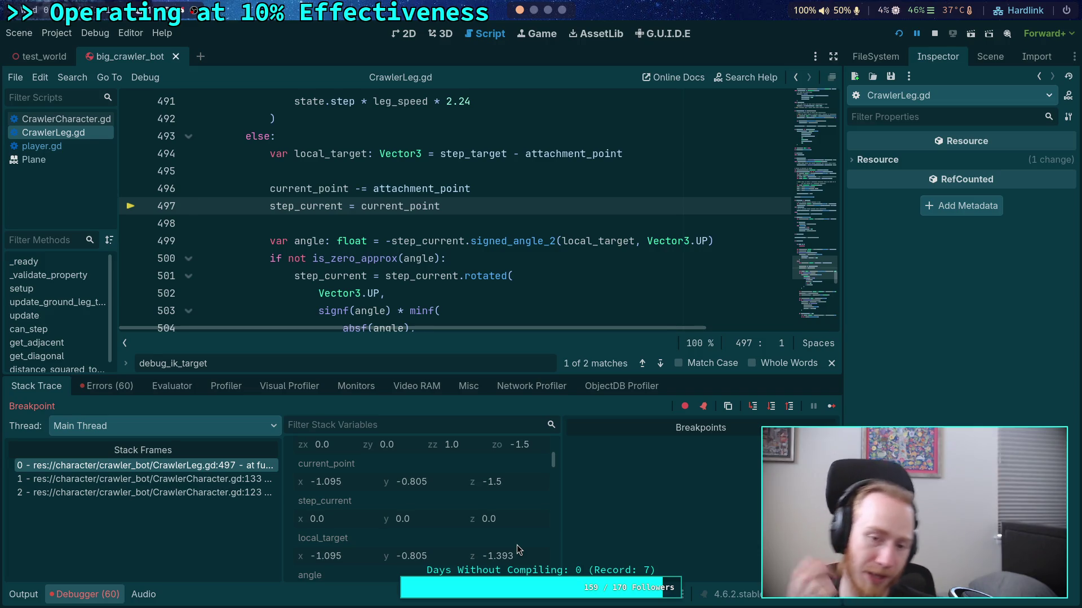
Stop debugging and delete the minus before step_current on line 499
click(937, 34)
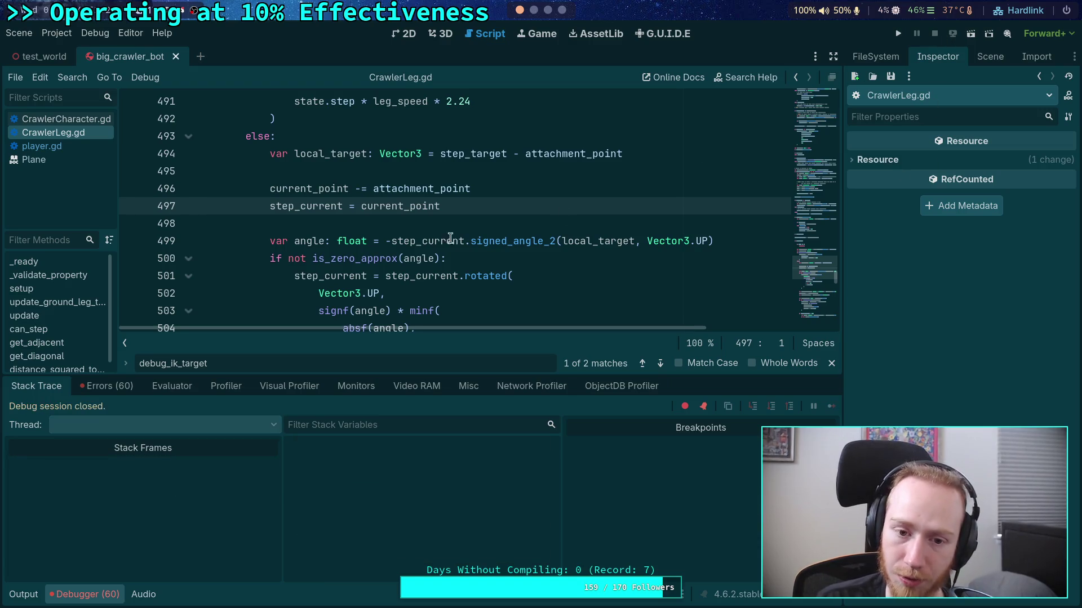
click(392, 241)
key(BackSpace)
Save the script and rerun to the line 484 breakpoint, moving the game window aside
key(ctrl+s)
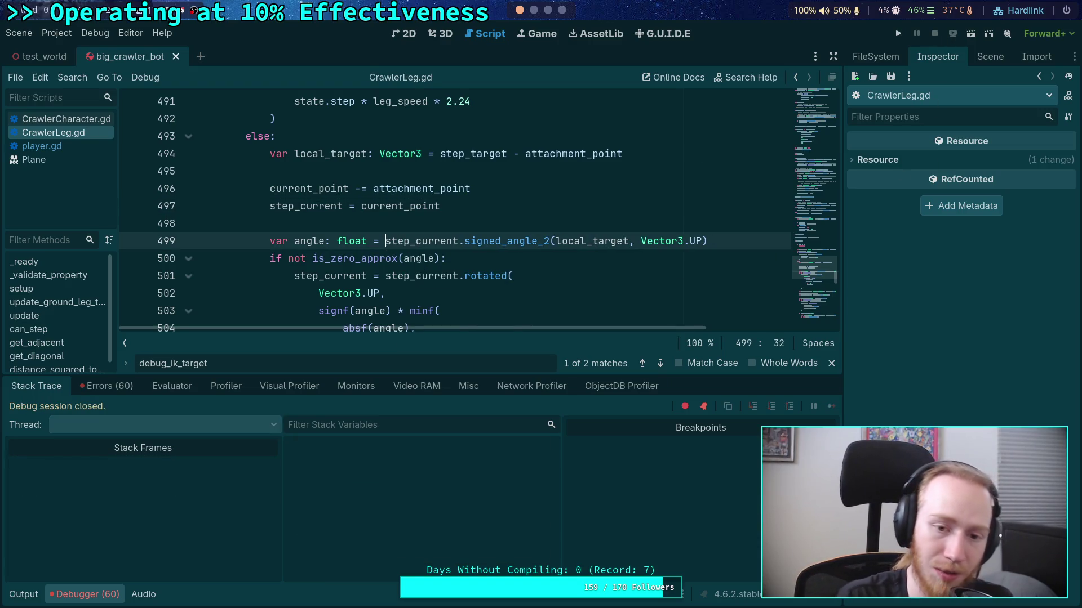
scroll(620, 196, down, 1)
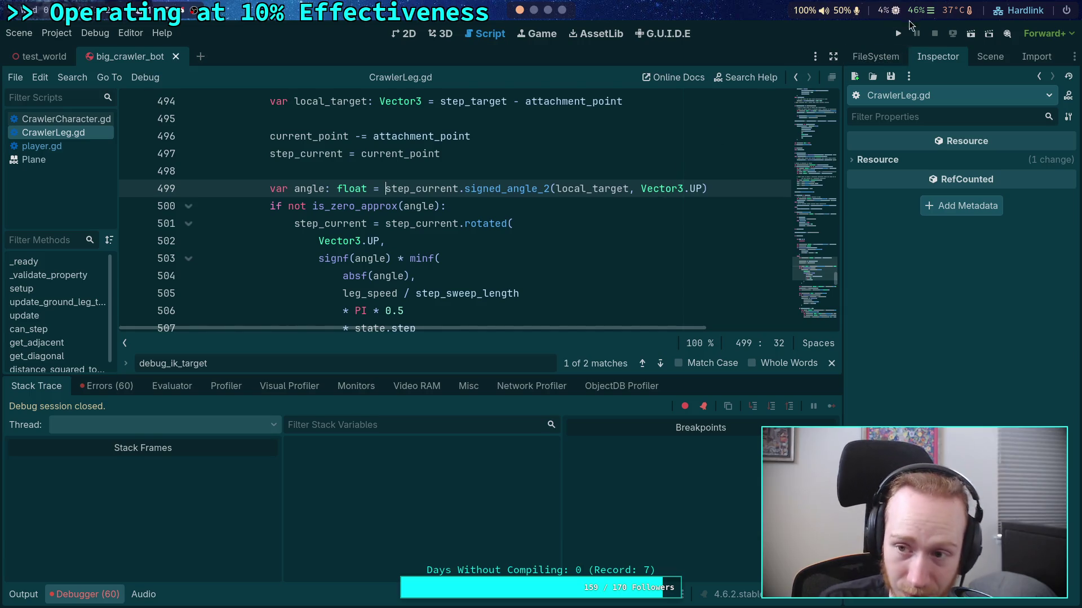
click(896, 34)
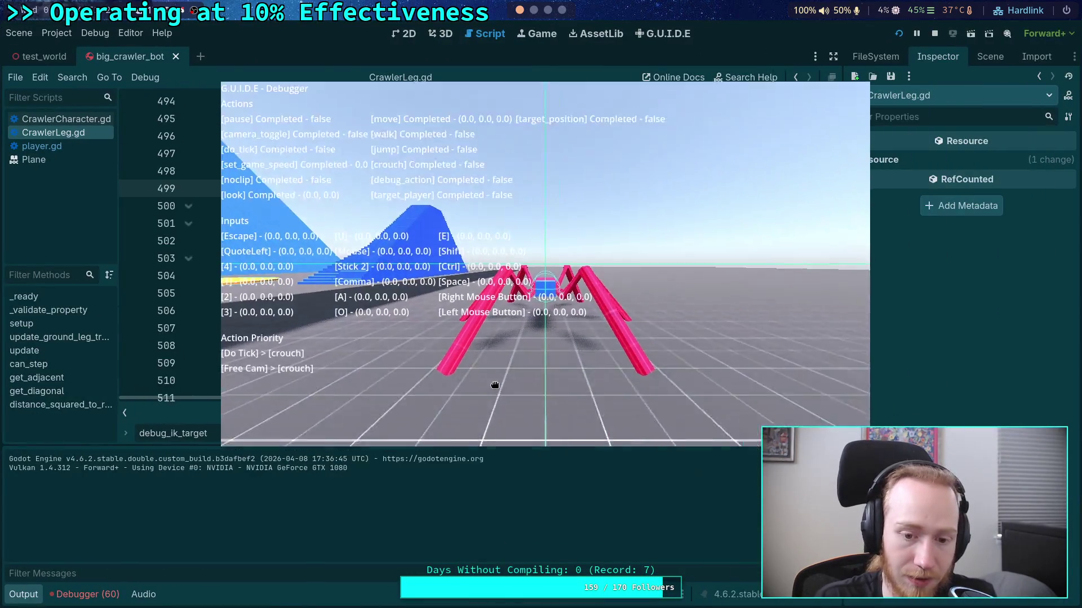
key(grave)
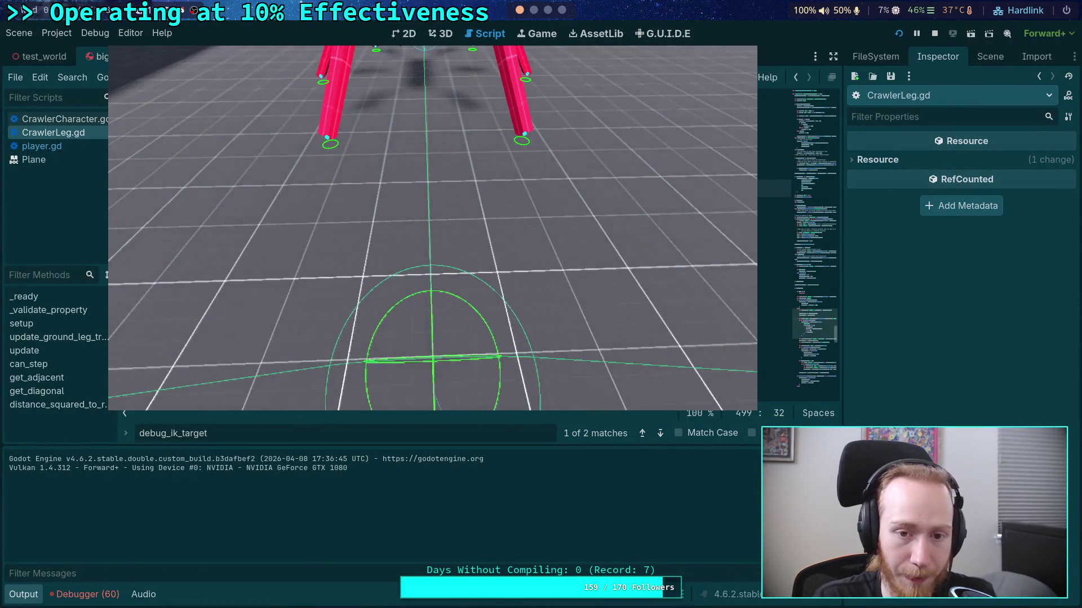
mouse_move(535, 225)
mouse_down()
mouse_move(452, 236)
mouse_move(0, 236)
mouse_up()
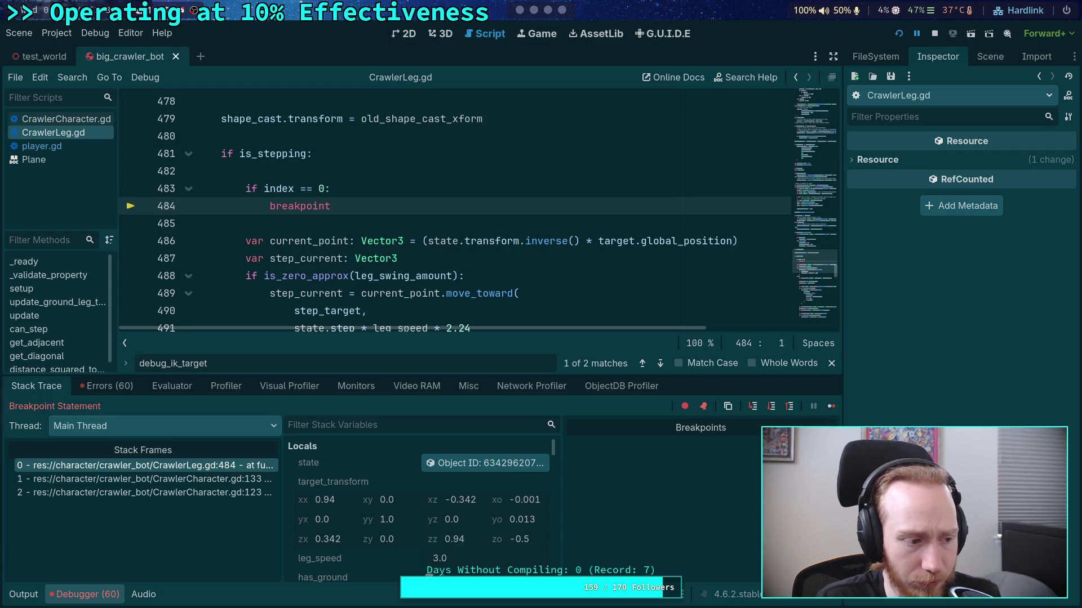
Step from the breakpoint into the else branch at line 494 and review the surrounding code
click(772, 408)
click(772, 407)
click(772, 406)
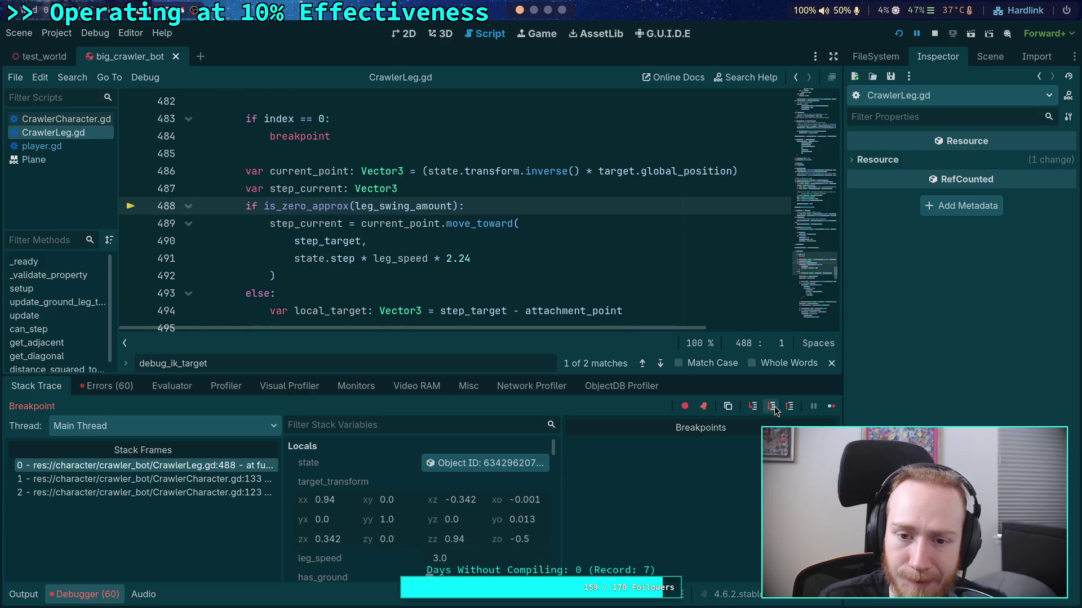
click(771, 407)
scroll(545, 295, up, 3)
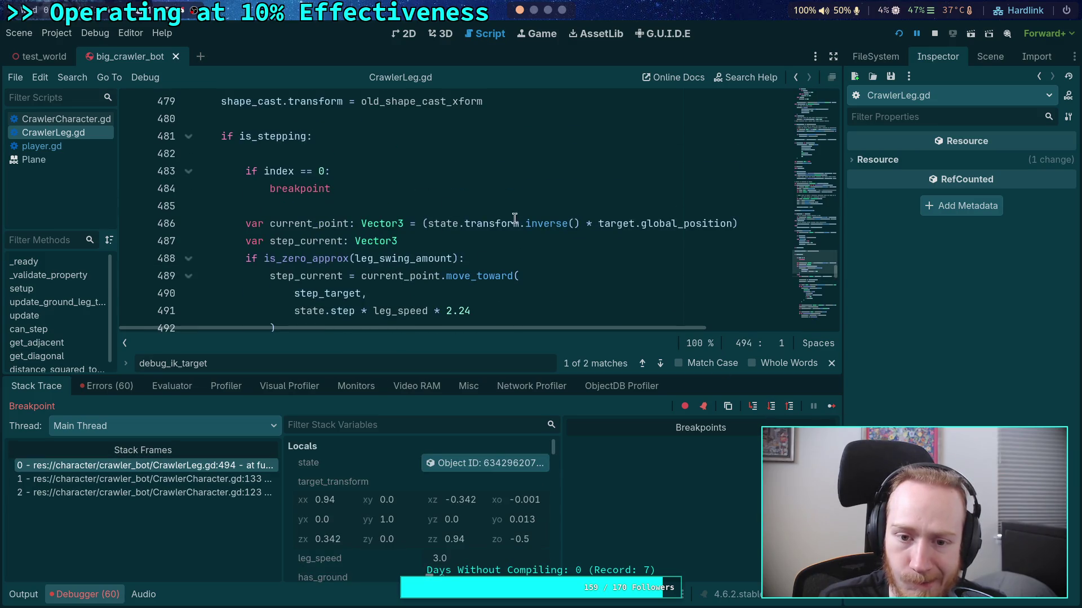
scroll(538, 222, down, 1)
scroll(539, 221, up, 15)
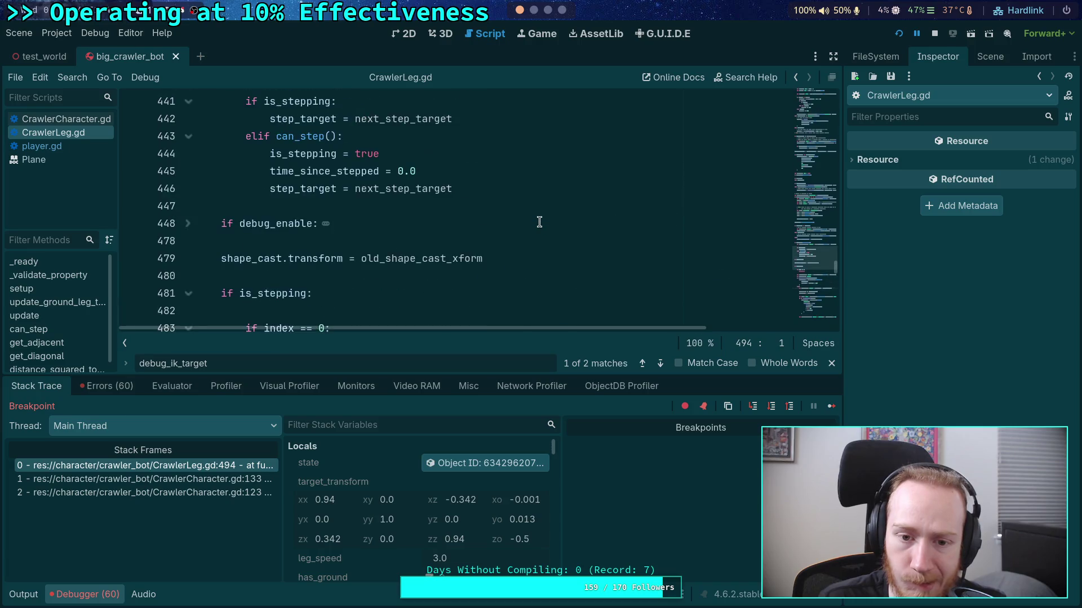
scroll(467, 244, up, 1)
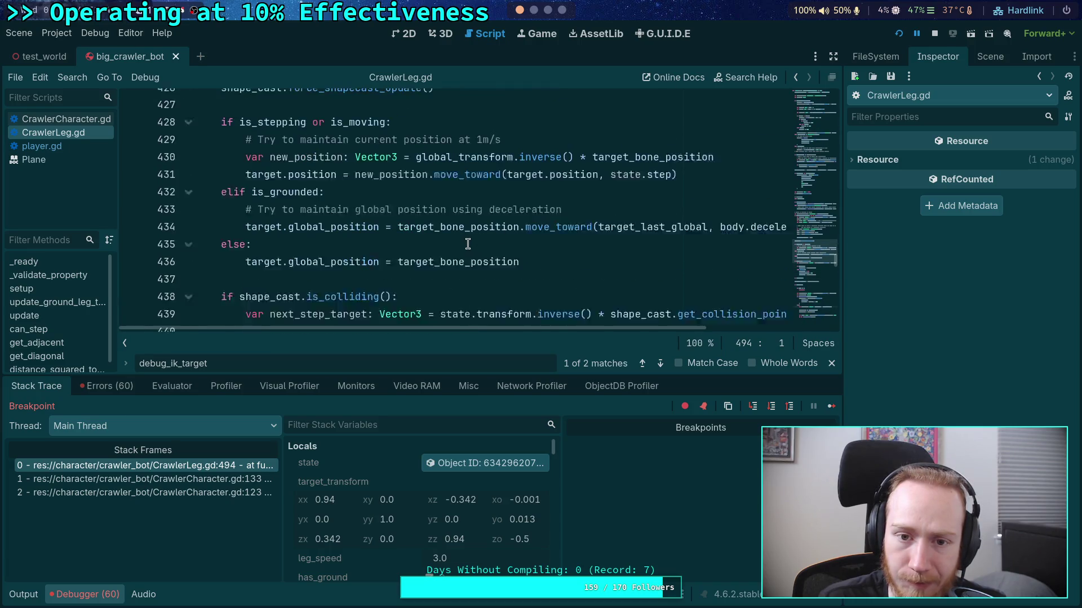
scroll(467, 244, down, 1)
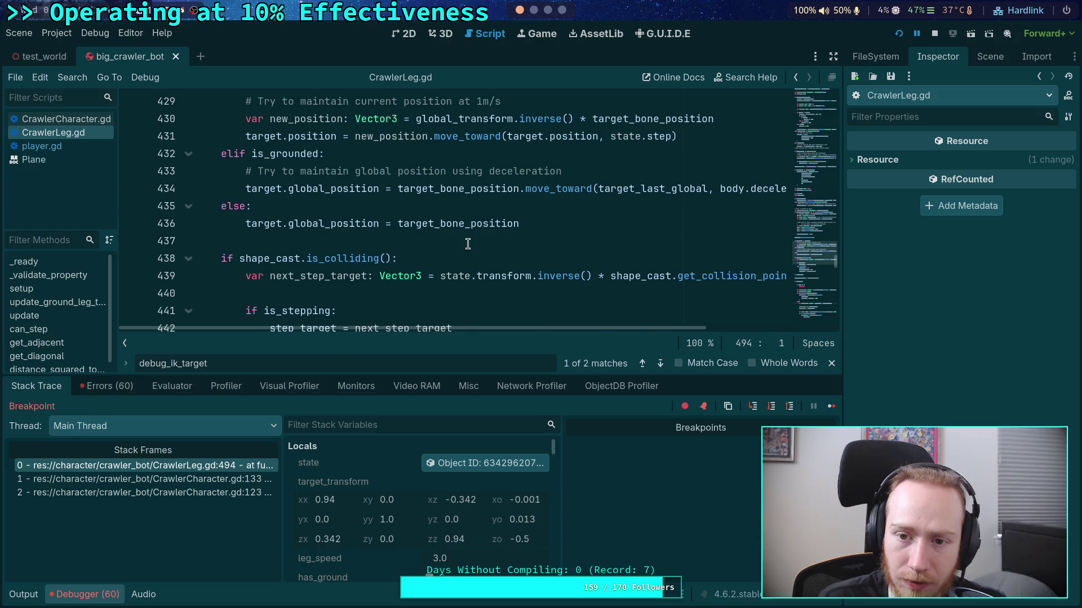
scroll(467, 243, up, 2)
scroll(321, 246, down, 1)
mouse_move(321, 246)
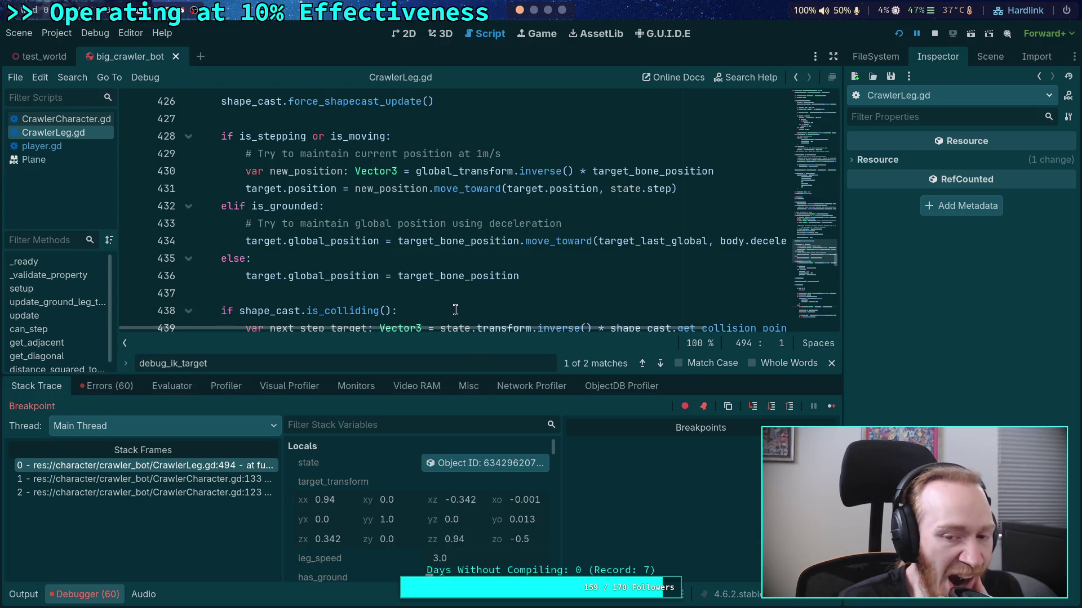
scroll(439, 287, down, 5)
scroll(439, 287, down, 15)
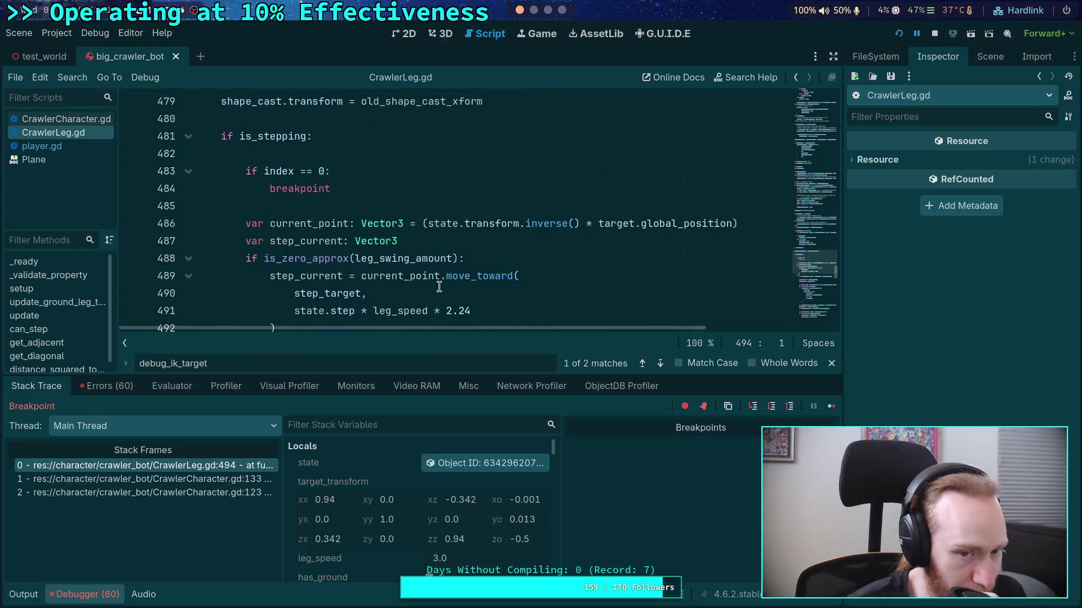
At line 497 confirm current_point and local_target read -1.095, -0.805; select line 439's state.transform.inverse() conversion
click(770, 406)
click(770, 406)
scroll(445, 517, down, 3)
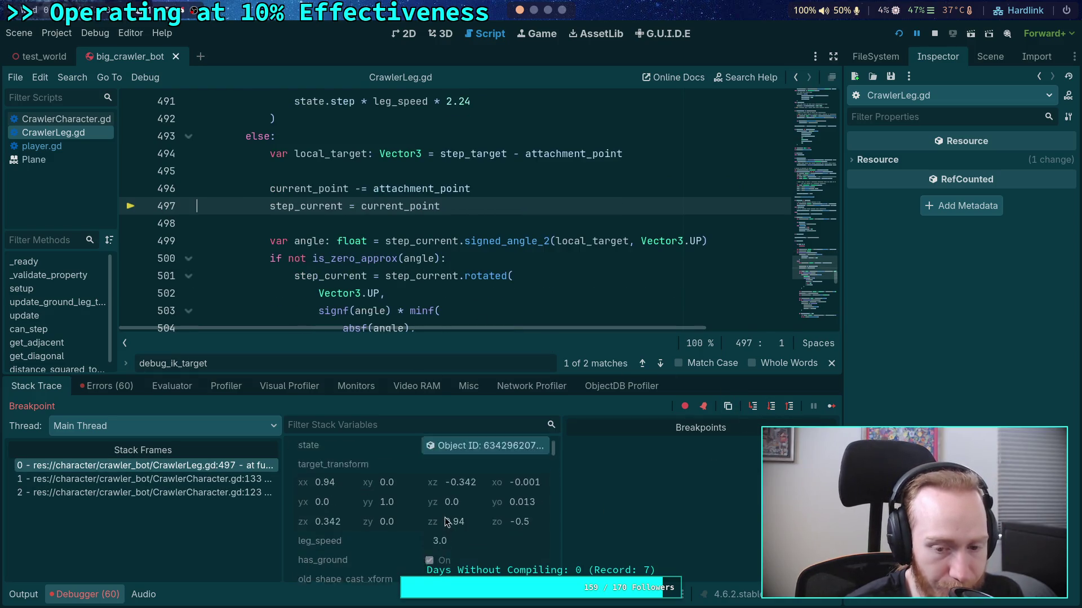
scroll(454, 511, down, 3)
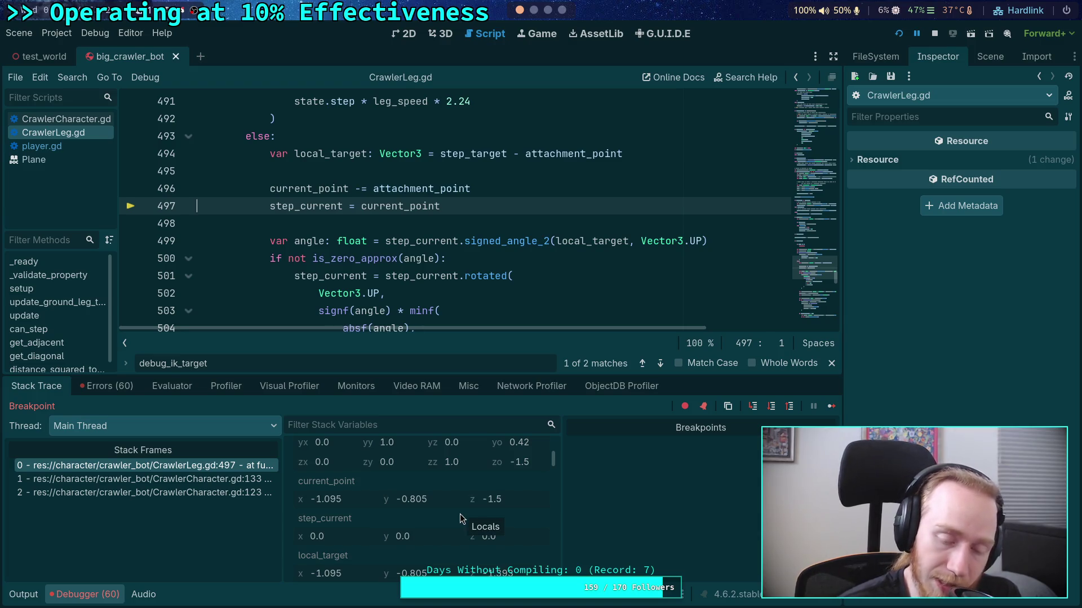
scroll(460, 514, up, 1)
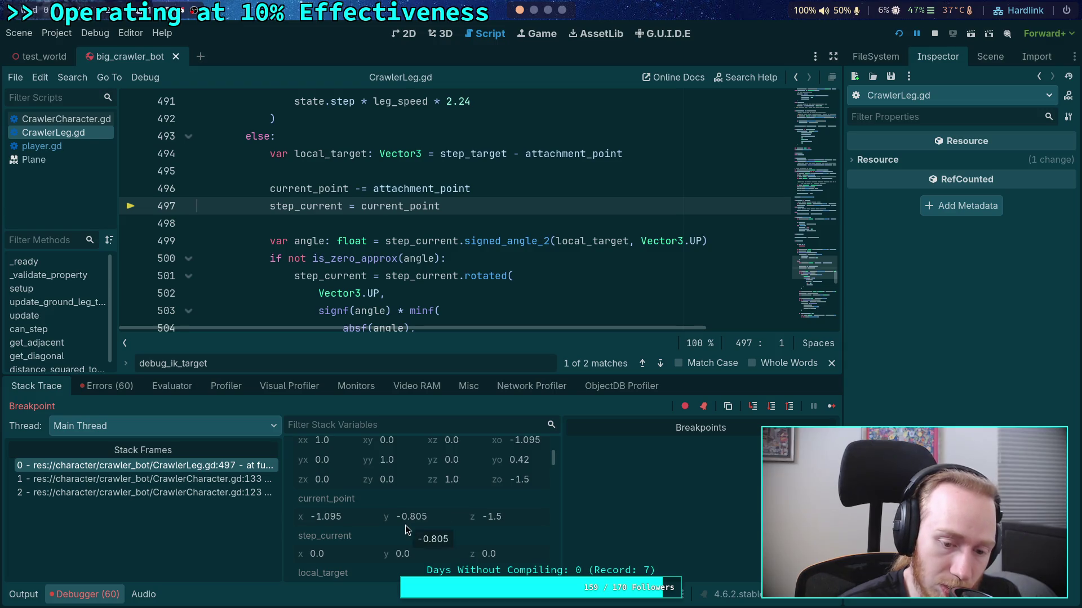
scroll(406, 528, down, 2)
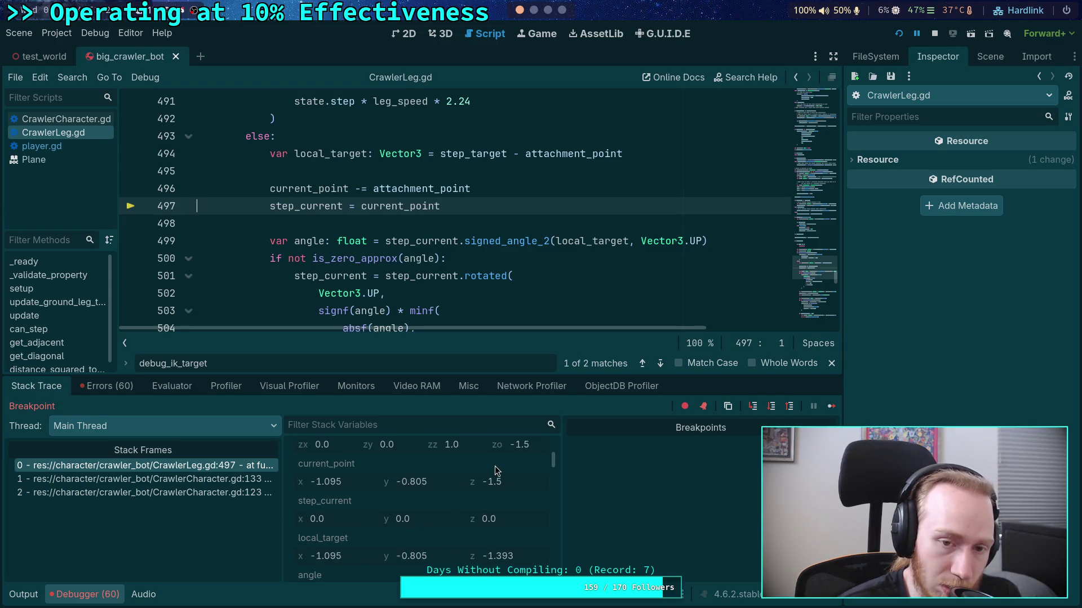
scroll(477, 268, up, 2)
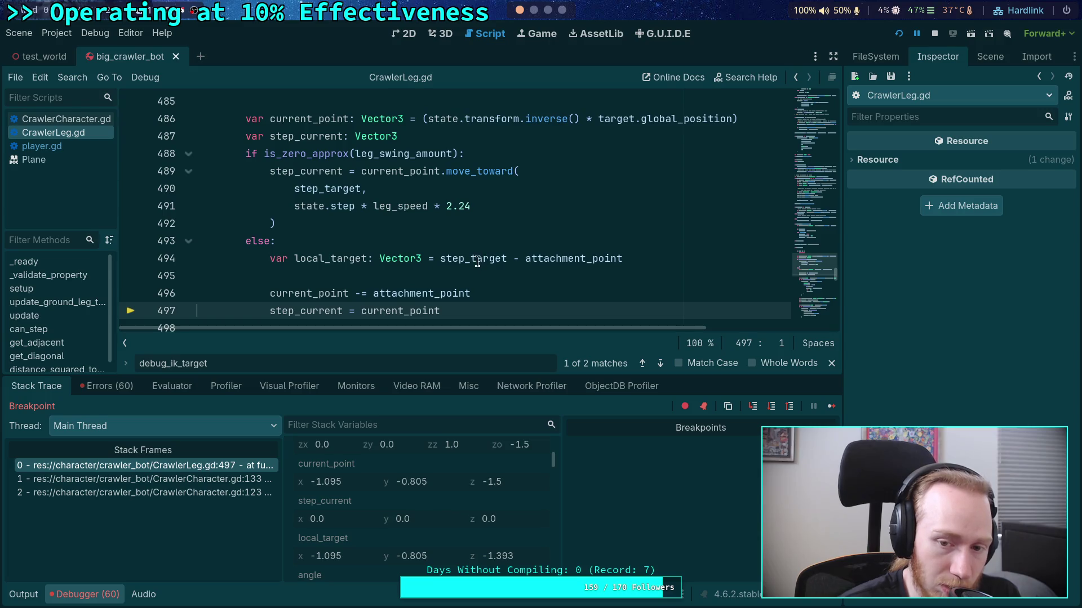
mouse_move(475, 253)
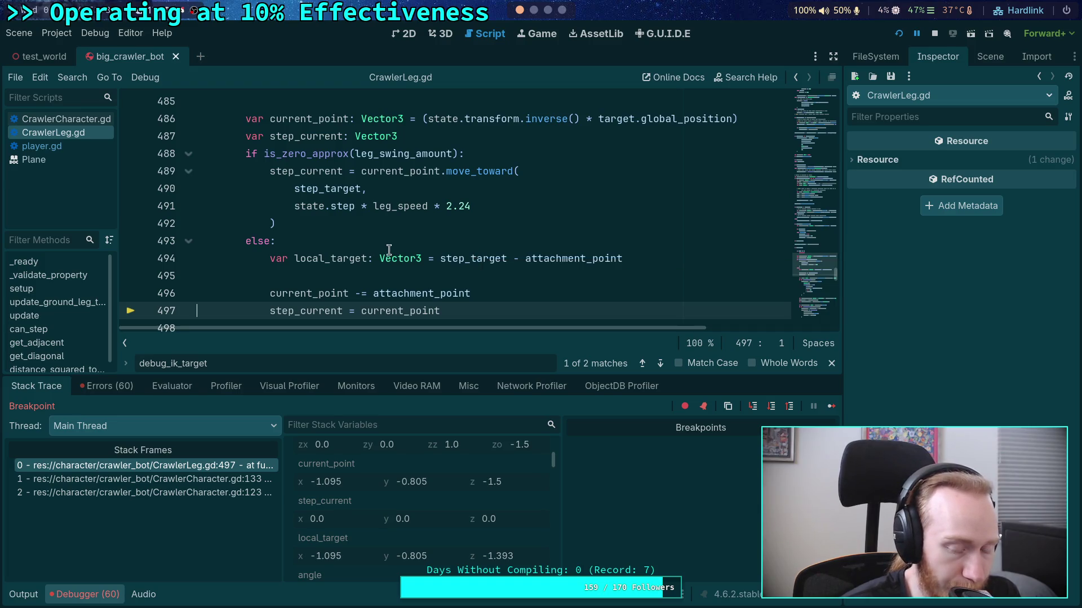
scroll(467, 265, up, 17)
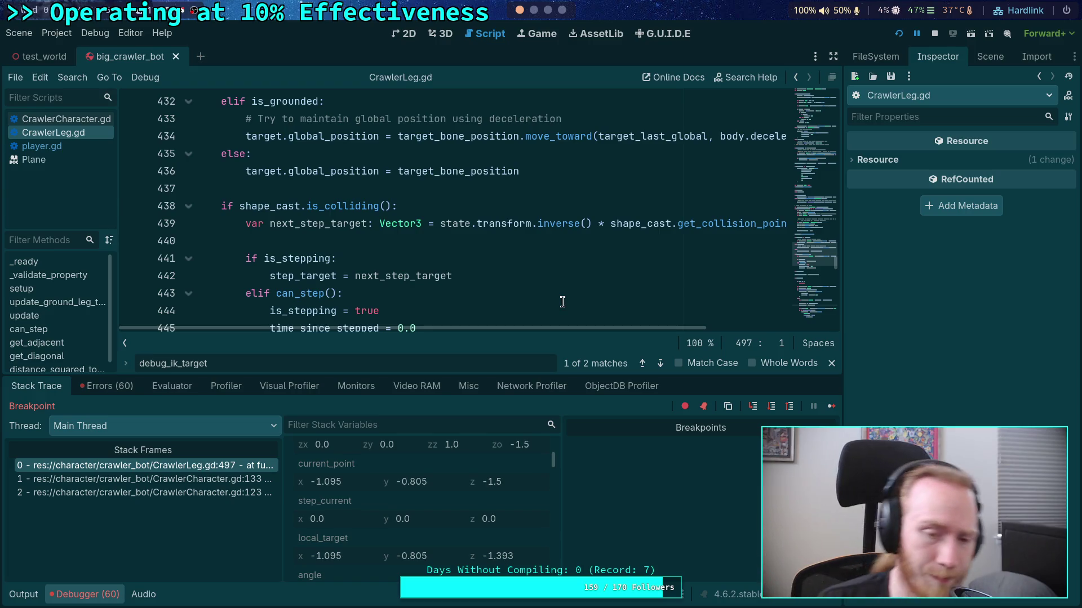
drag(609, 224, 435, 226)
Drop the state.transform.inverse() conversion on line 439 and add next_step_target *= global_transform below
key(BackSpace)
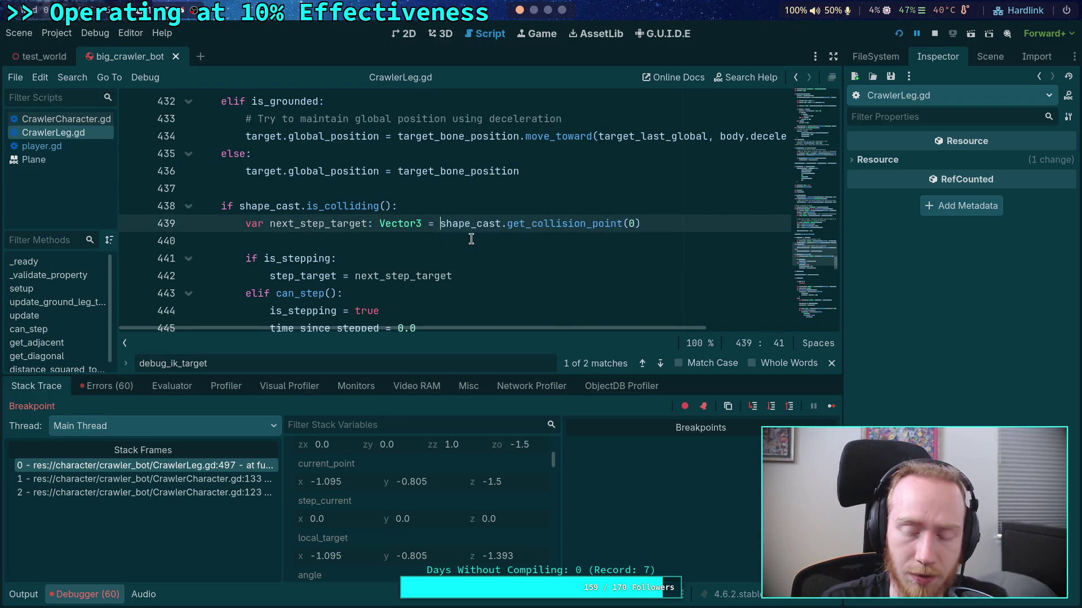
click(472, 239)
key(ctrl+shift+Return)
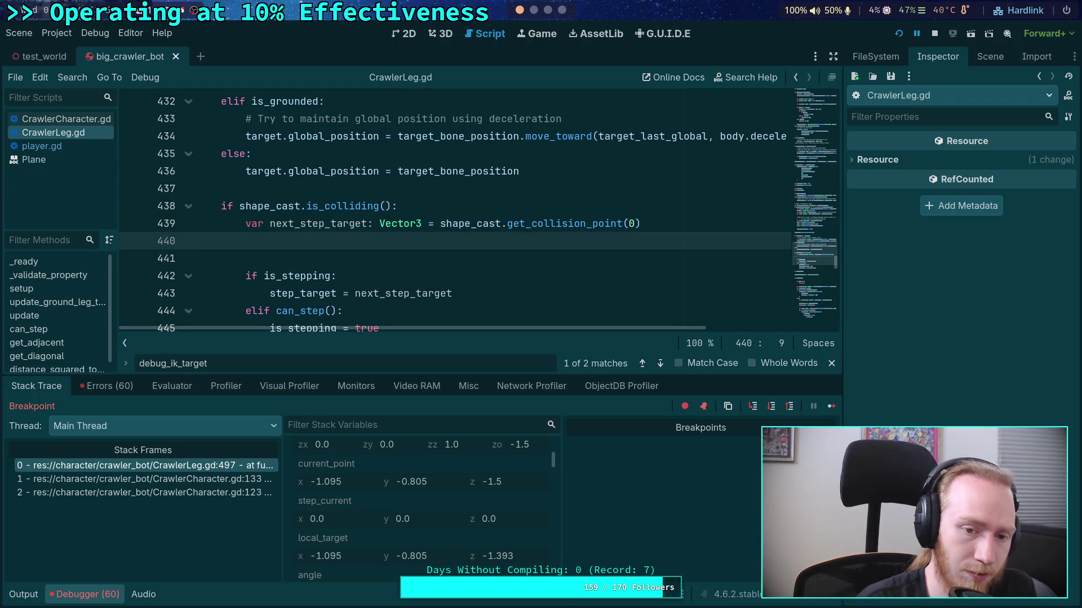
text(next_step_t)
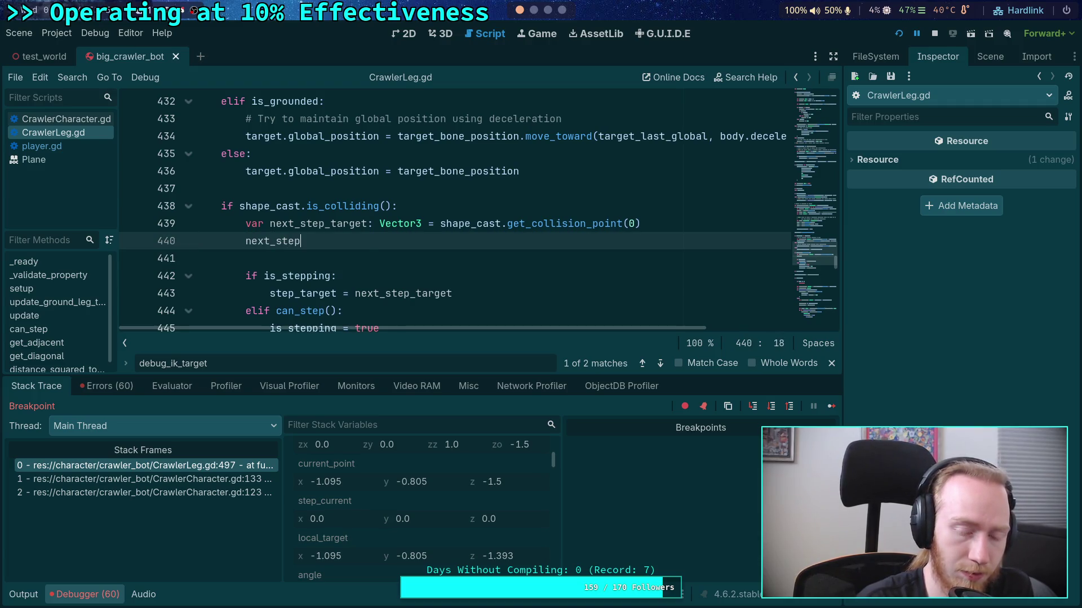
text(ar)
key(Return)
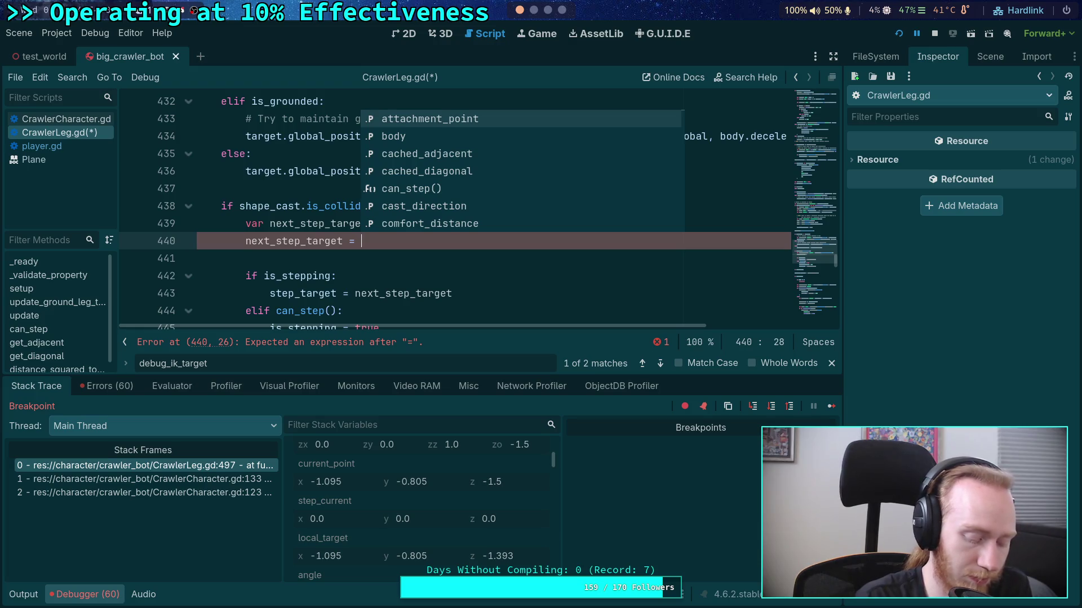
key(BackSpace)
key(BackSpace)
text(*= )
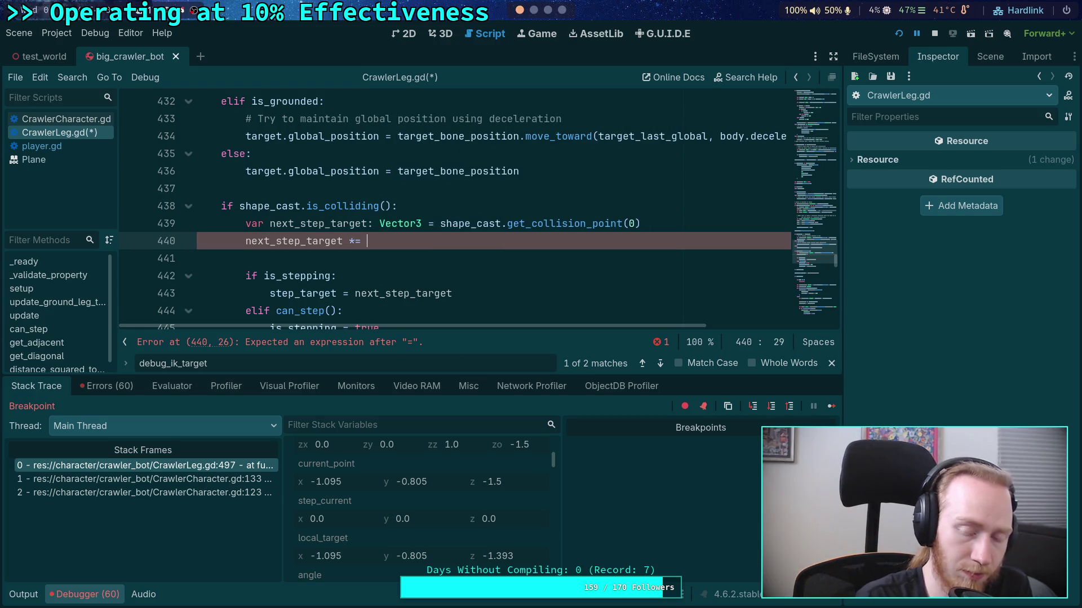
text(global_transform)
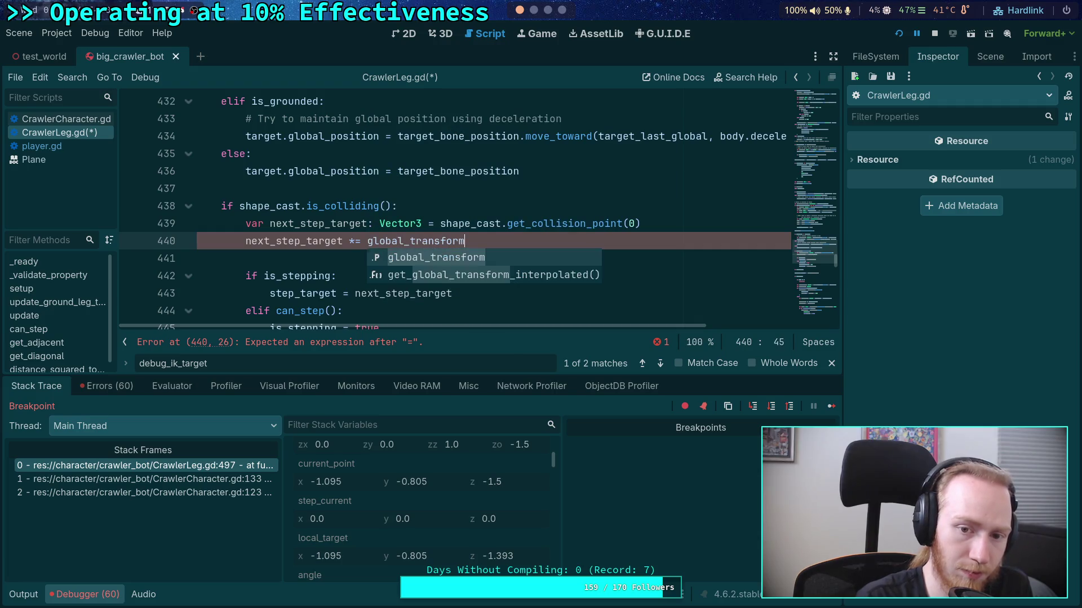
key(Escape)
right_click(431, 245)
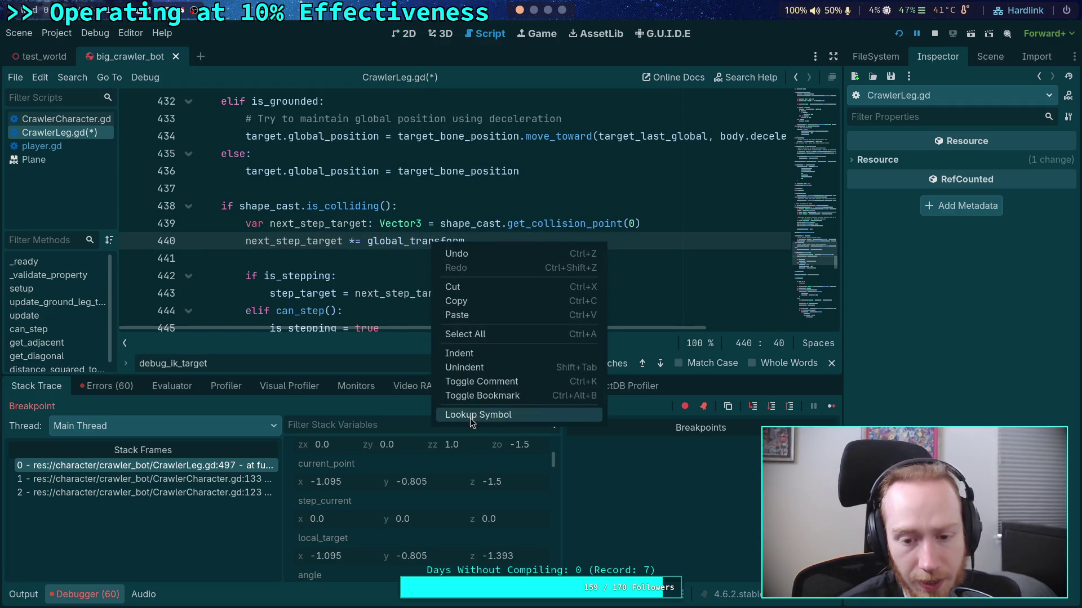
Look up global_transform and browse the Transform3D class documentation
click(477, 413)
click(214, 112)
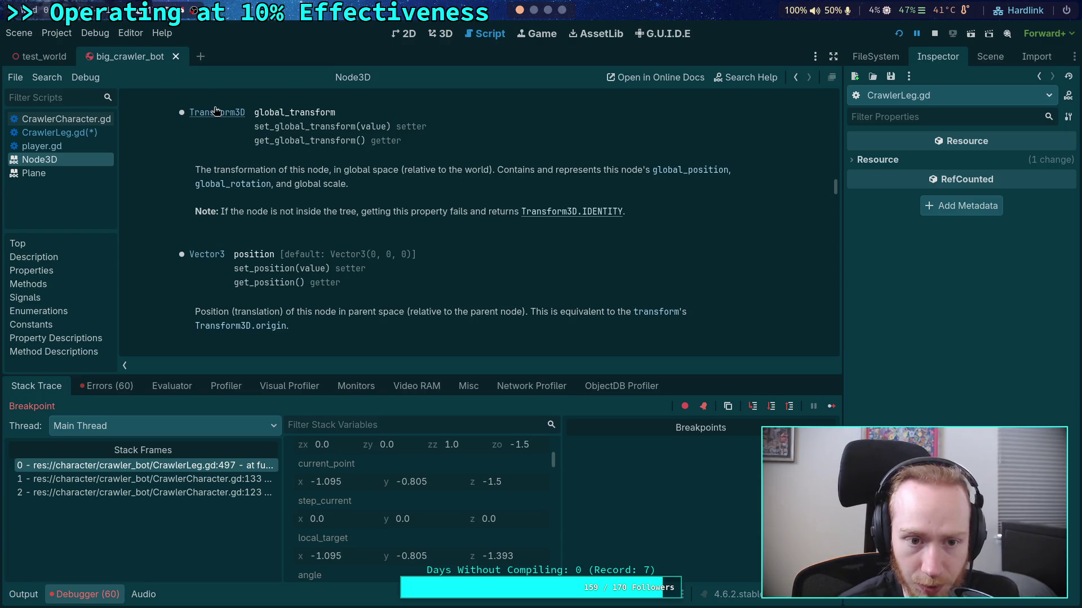
scroll(463, 282, down, 10)
scroll(463, 283, down, 10)
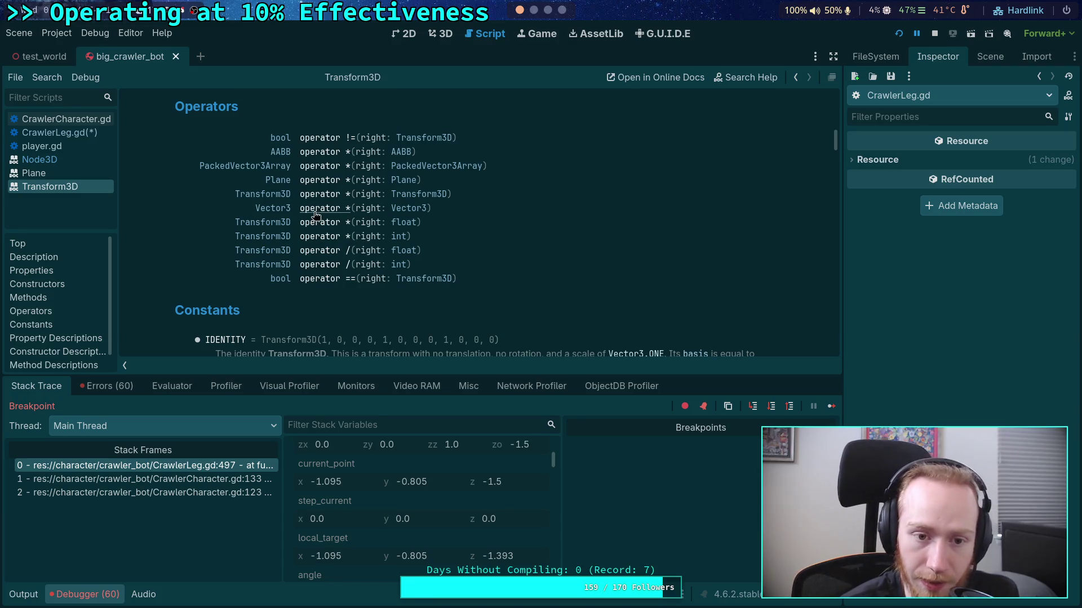
Read Vector3's * Transform3D operator description, then stop the running game with F8
click(273, 208)
scroll(426, 236, down, 1)
scroll(426, 236, down, 15)
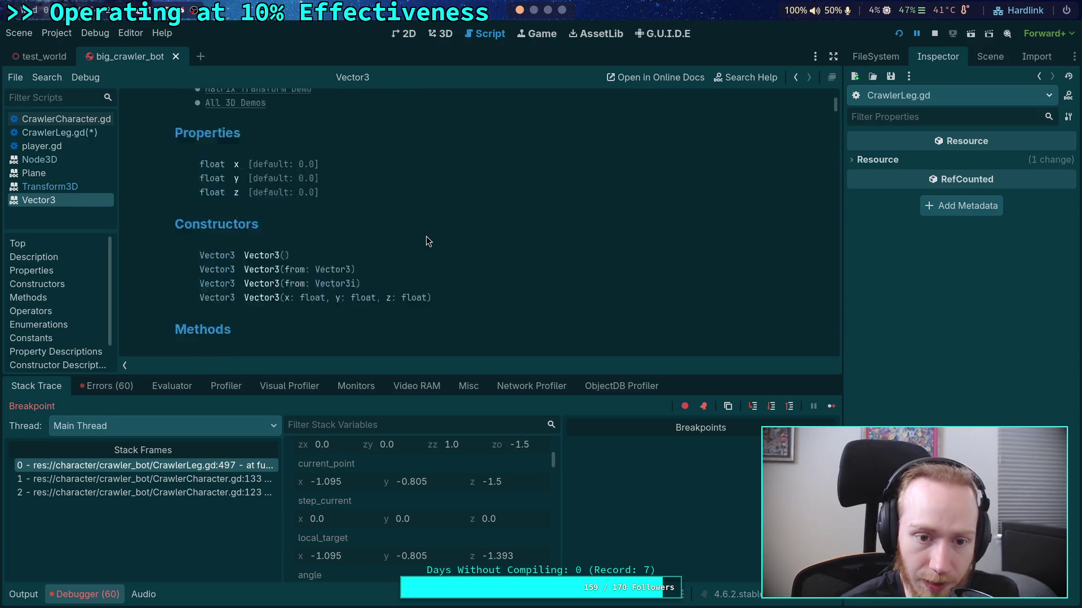
scroll(403, 260, down, 10)
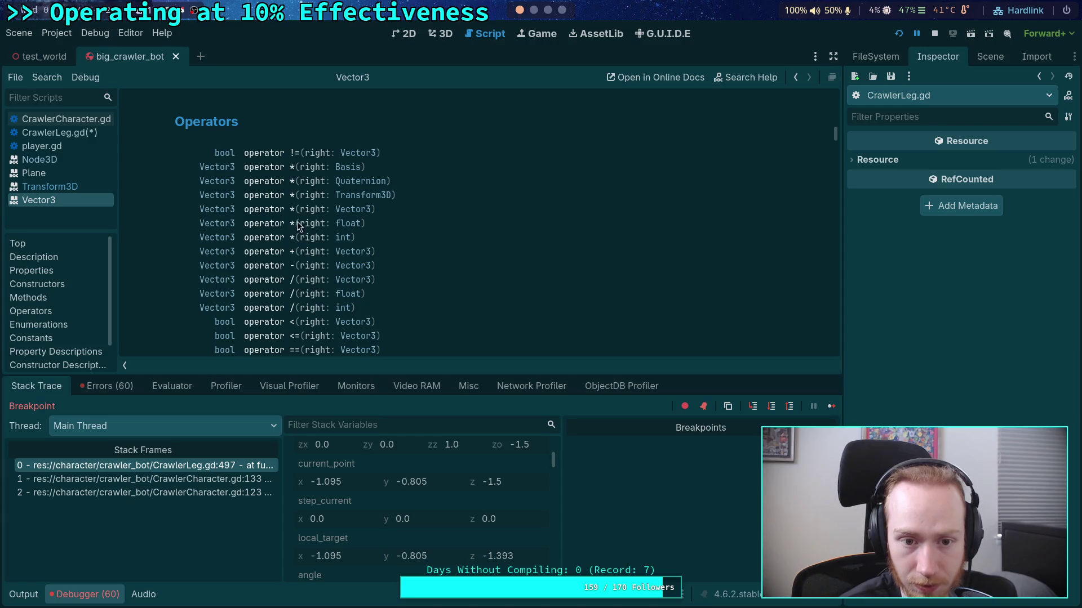
click(264, 237)
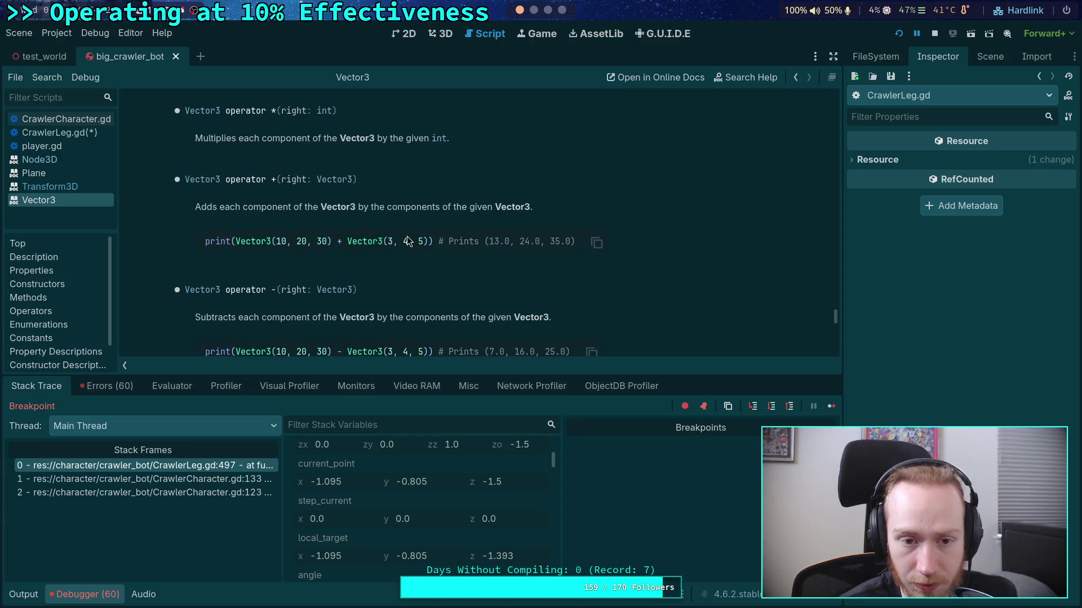
scroll(407, 237, up, 5)
scroll(406, 236, up, 5)
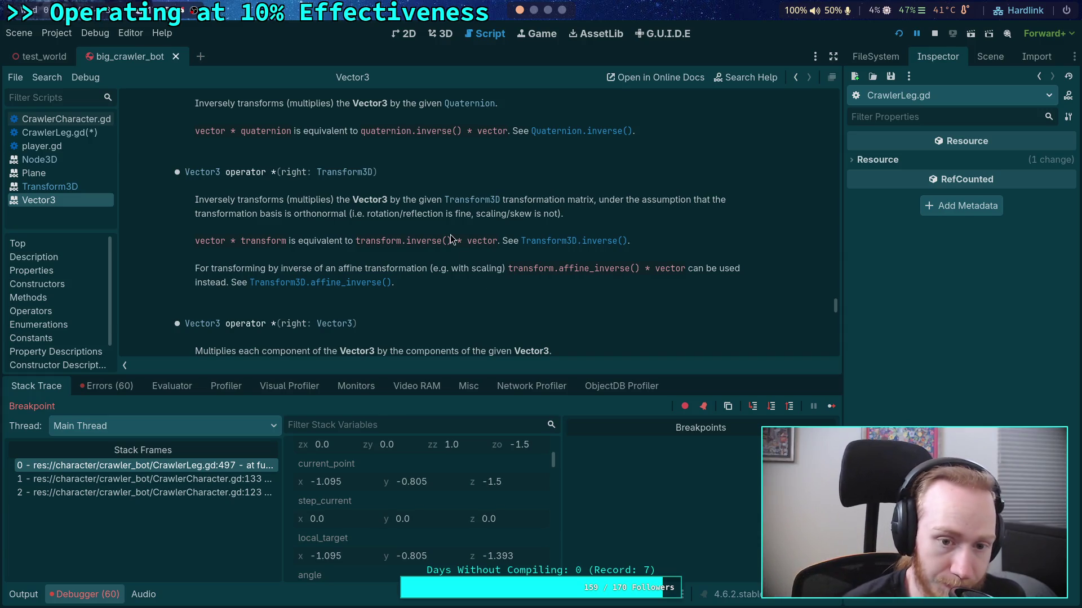
key(F8)
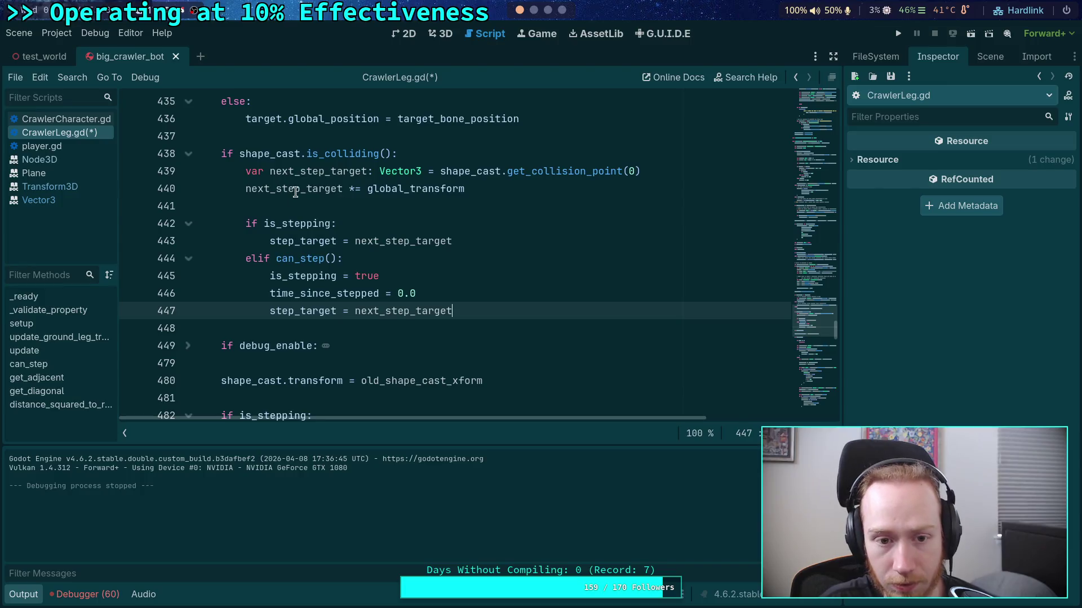
Append * global_transform to the end of line 443
double_click(298, 190)
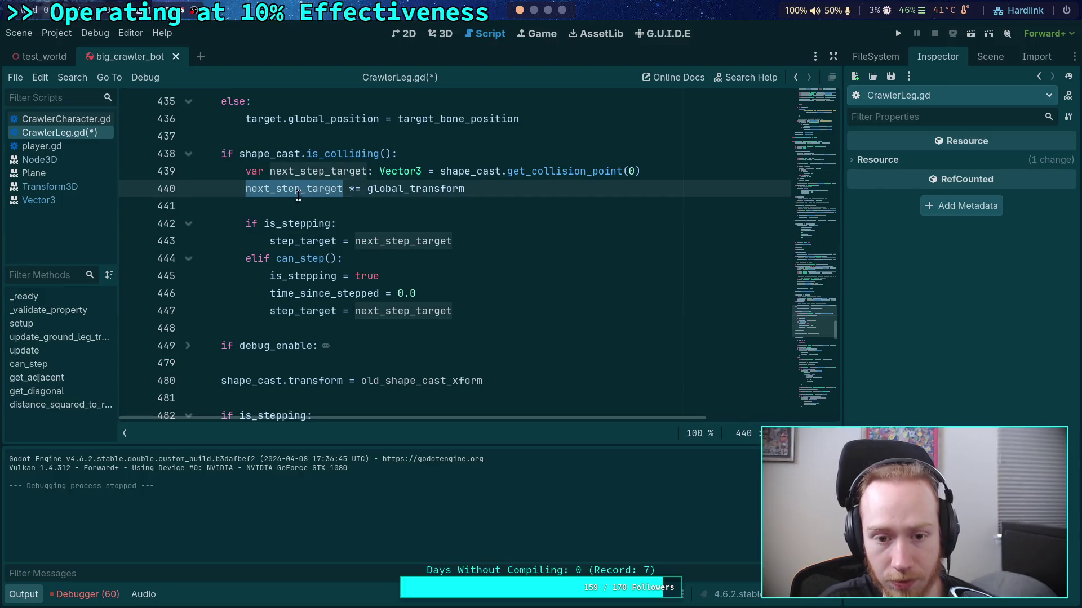
click(561, 244)
text(* glob)
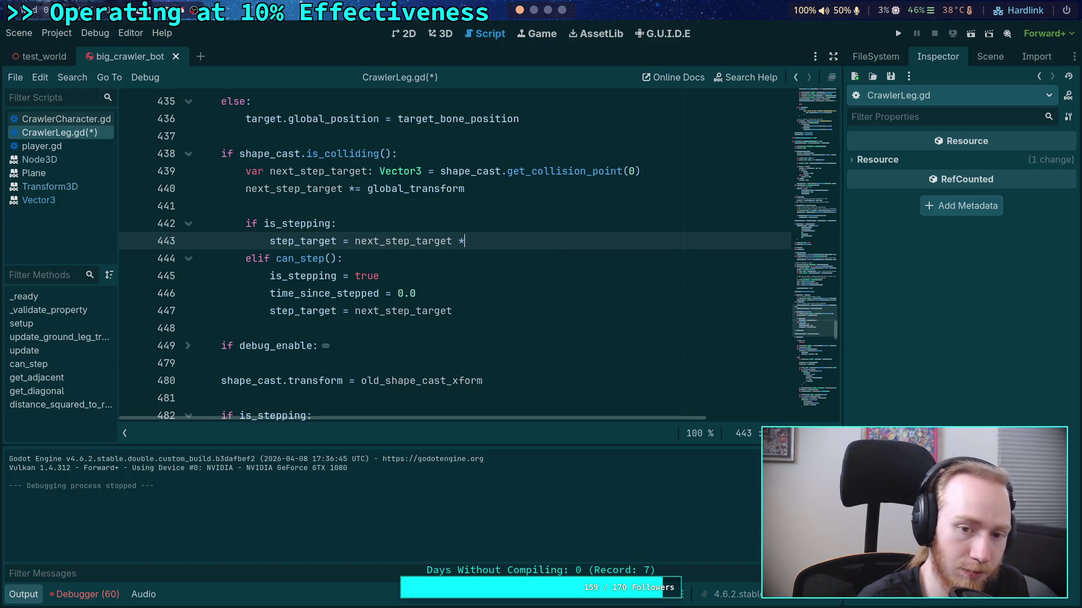
text(al_transform)
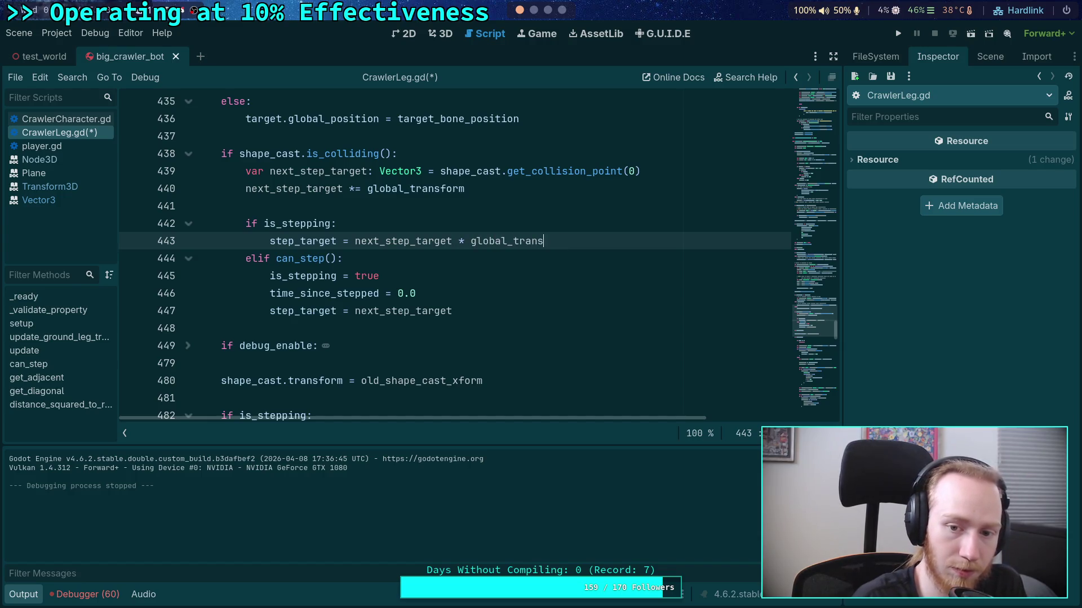
Add 'if index == 0: breakpoint' followed by step_target *= global_transform after line 447
click(494, 307)
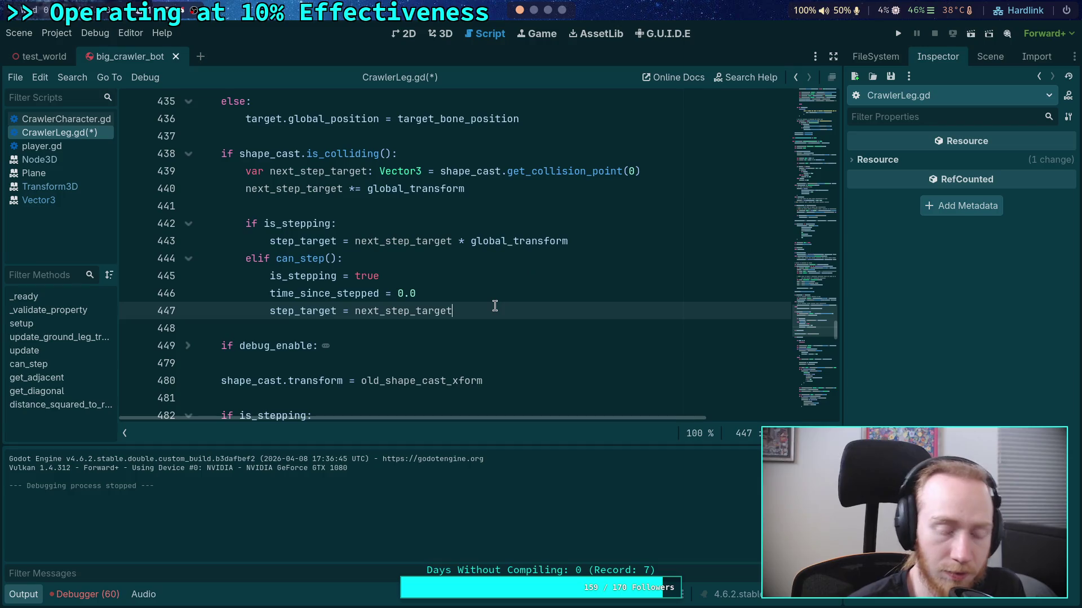
key(Return)
text(dex == 0:)
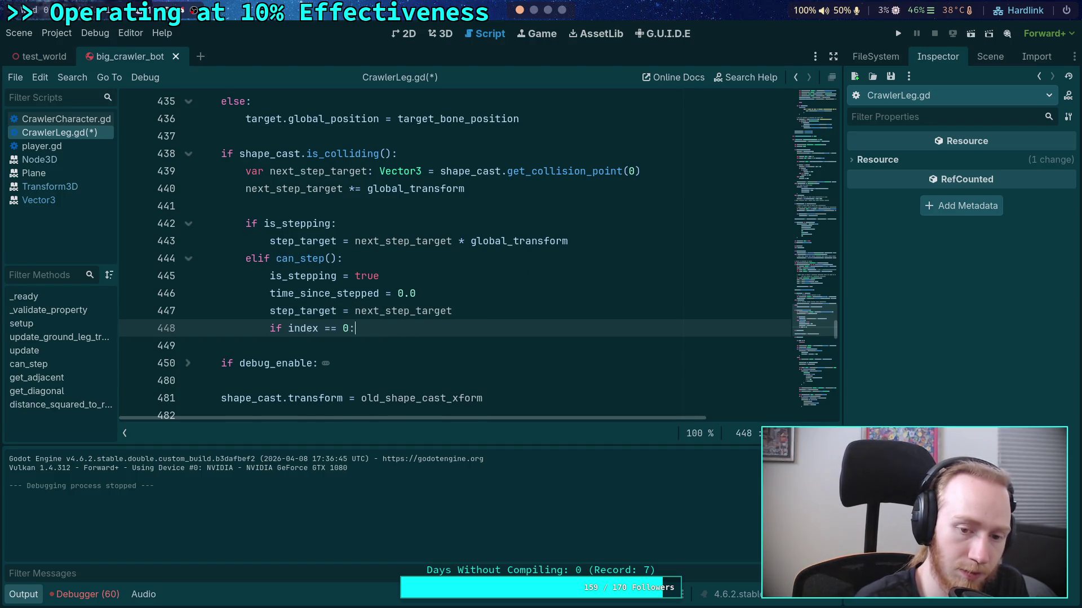
key(Return)
text(breakpoint)
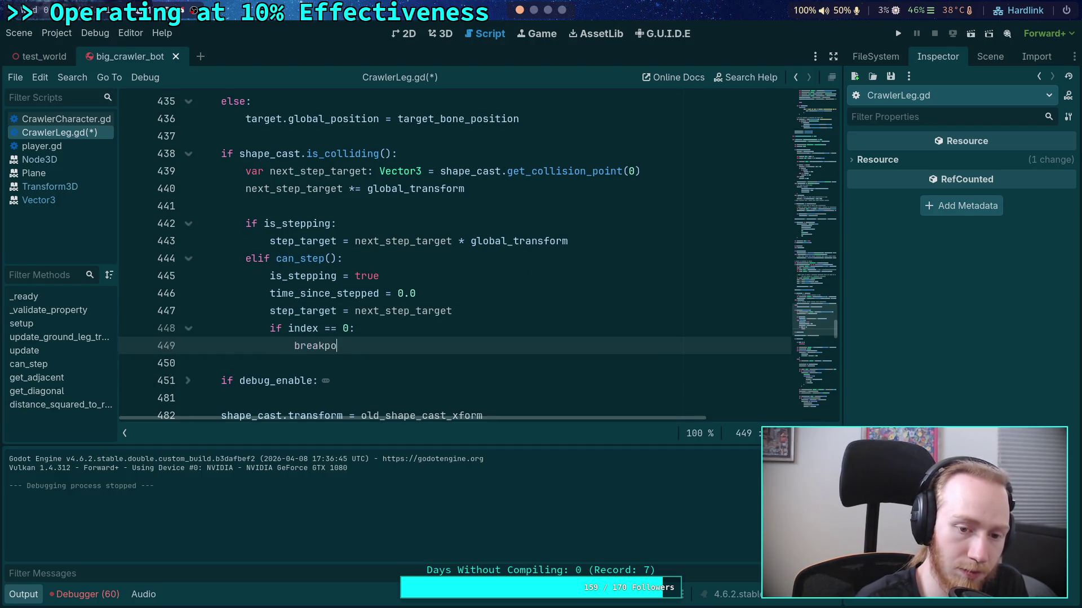
key(Return)
text(step)
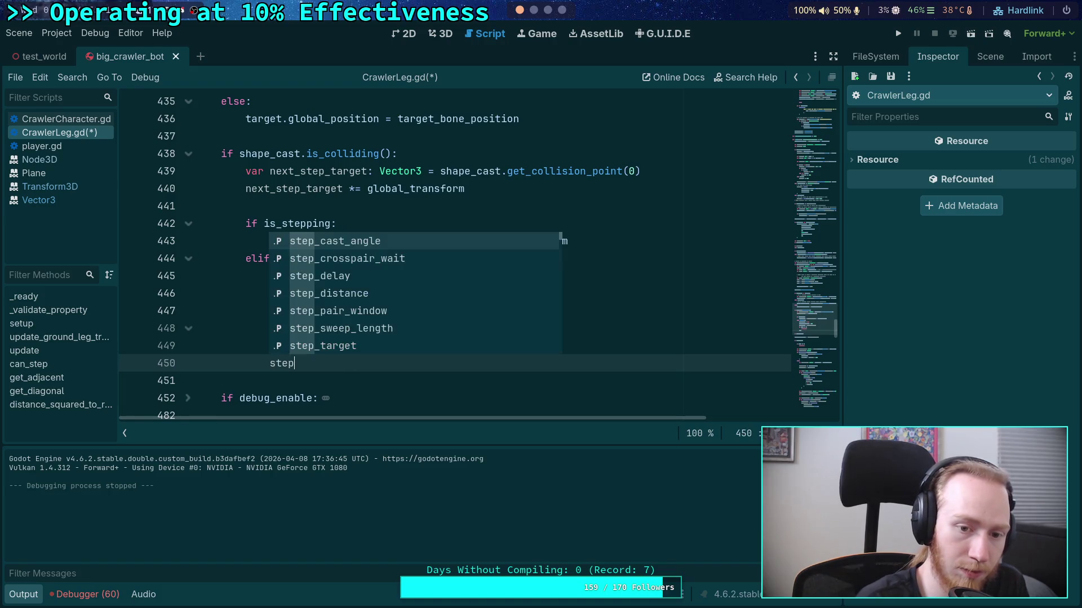
text(_target)
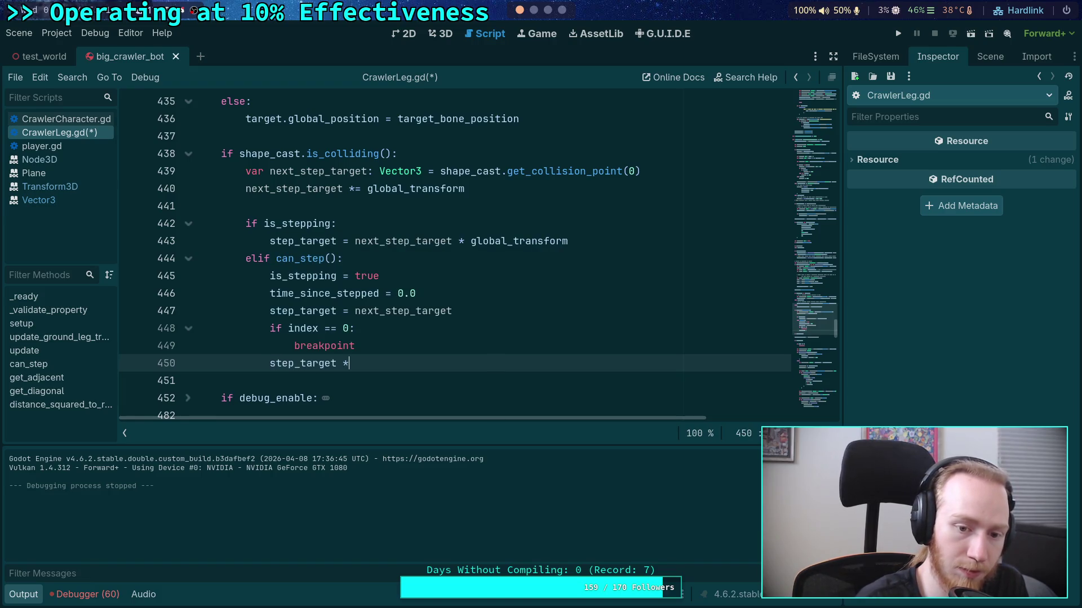
text( *= gl)
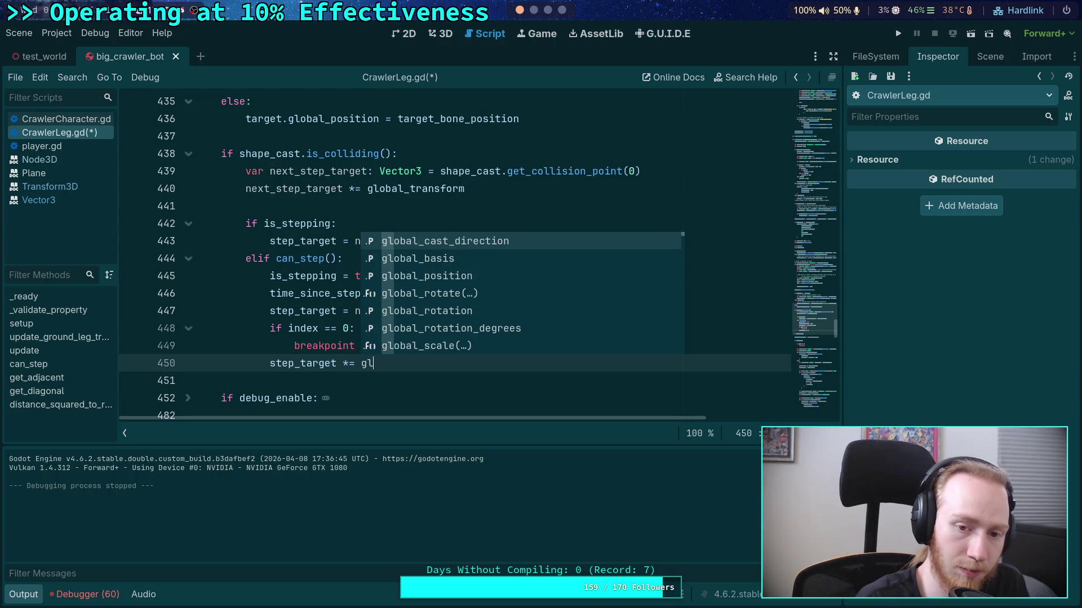
key(Down)
key(Down)
key(Down)
key(Up)
key(Up)
key(Up)
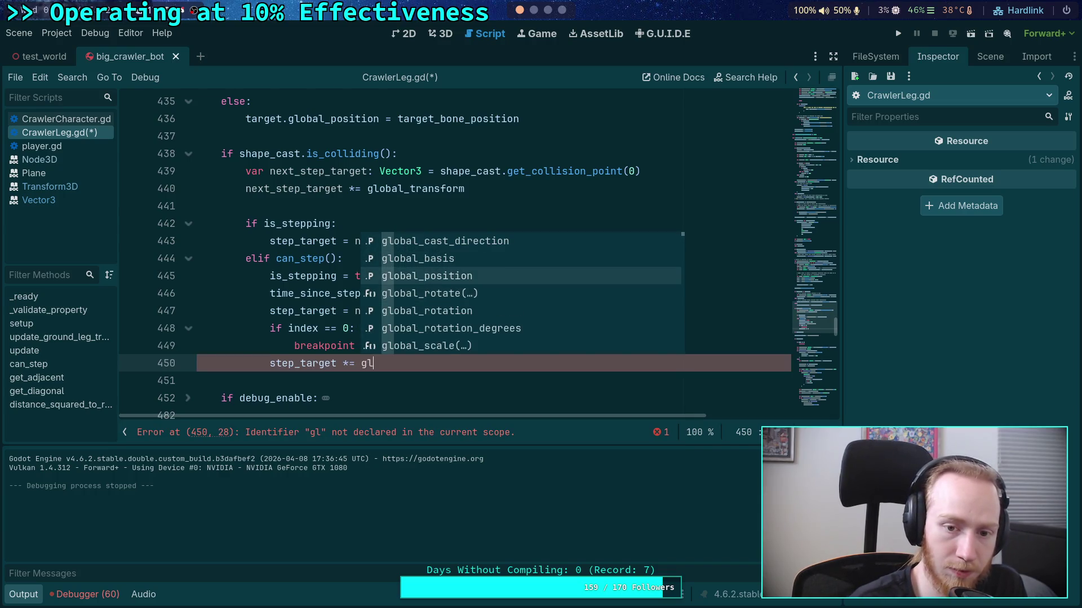
text(obal_tr)
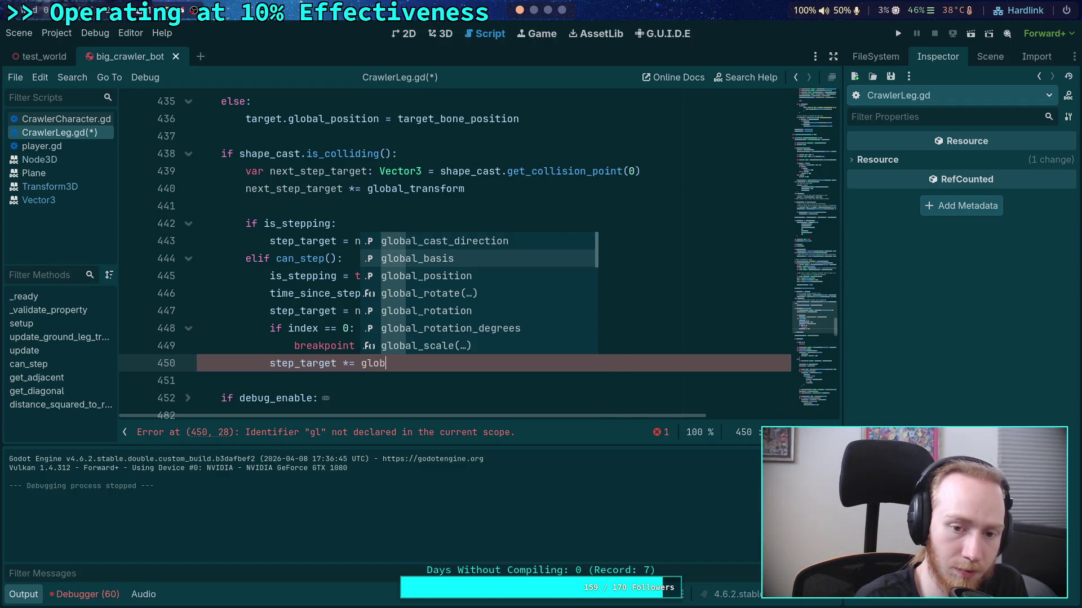
key(Return)
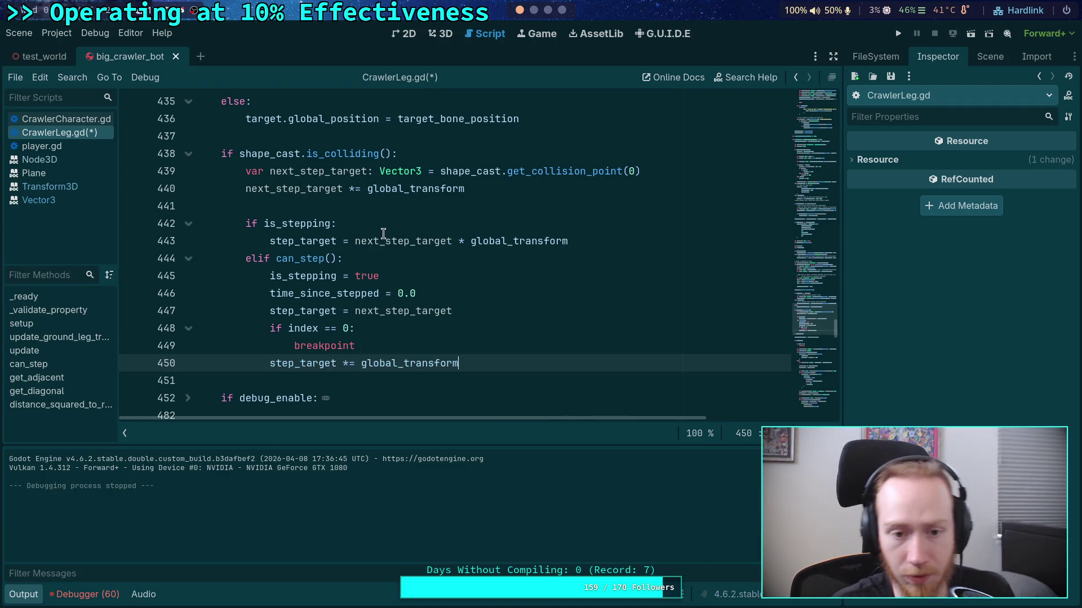
Comment out line 440, save CrawlerLeg.gd, and run the project
click(248, 189)
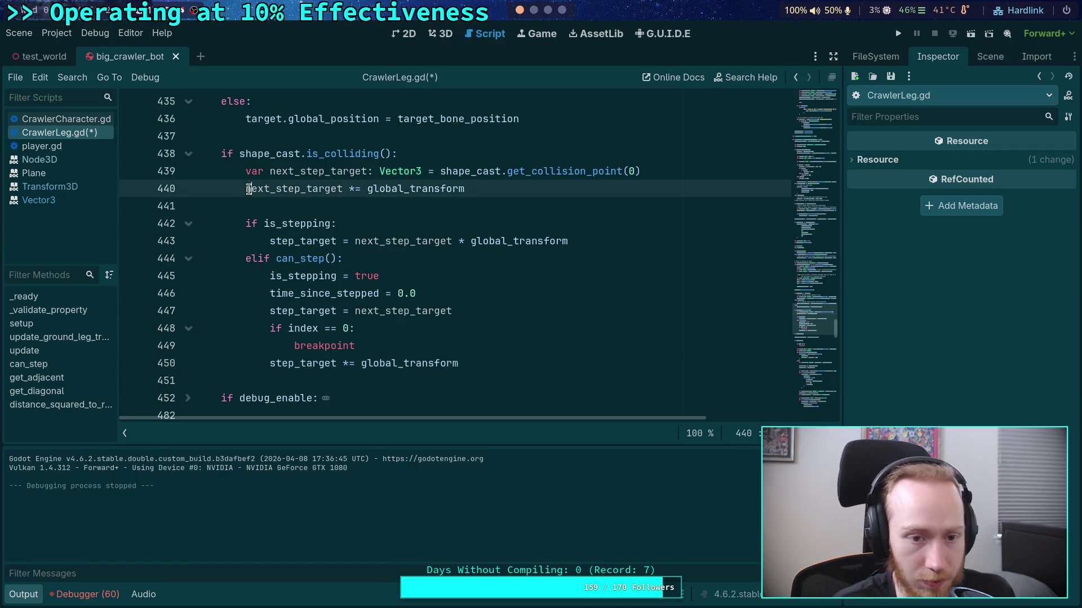
text(#)
key(ctrl+s)
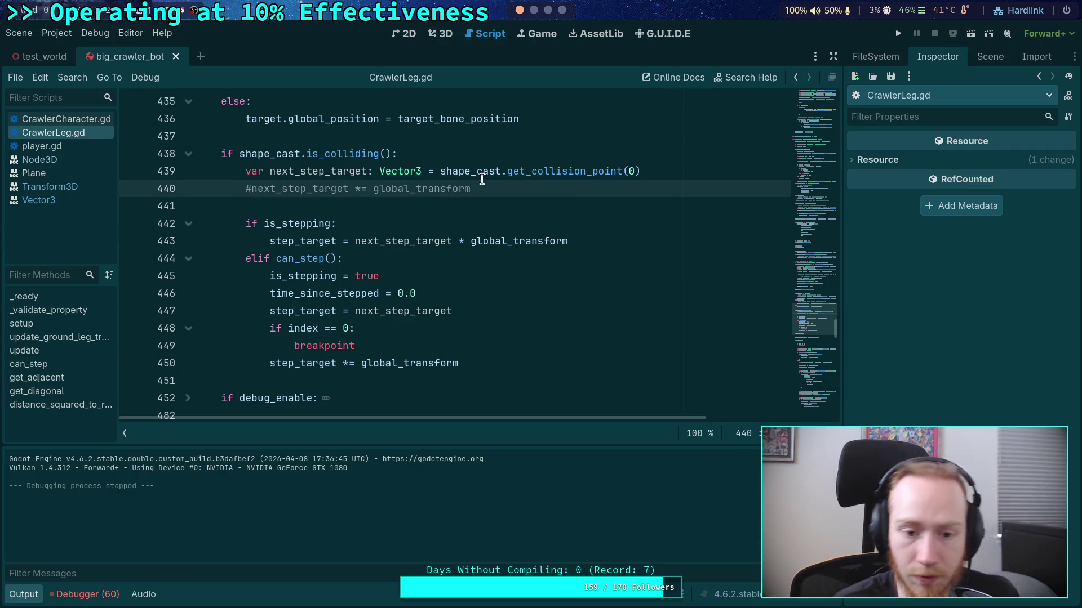
click(898, 33)
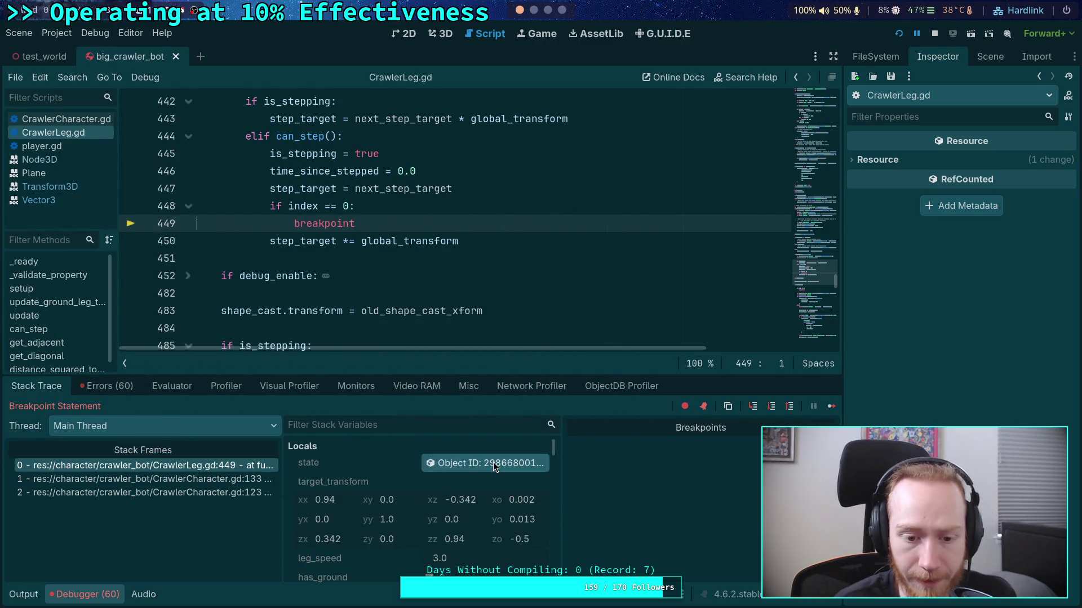
Enlarge the debugger to inspect next_step_target, then switch to 3D and close big_crawler_bot
drag(463, 379, 462, 315)
scroll(408, 486, down, 5)
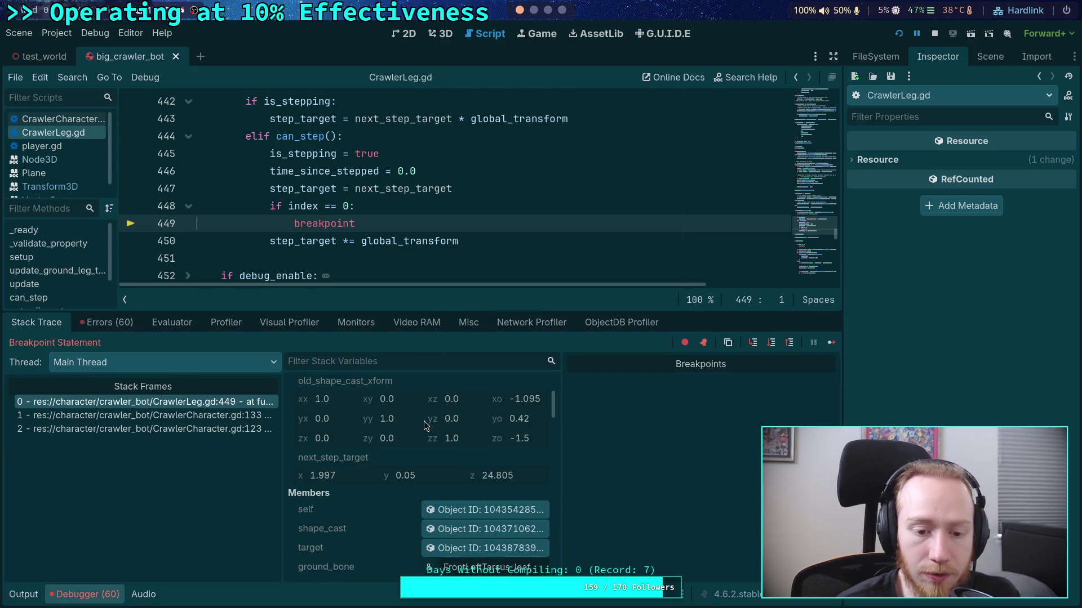
click(433, 38)
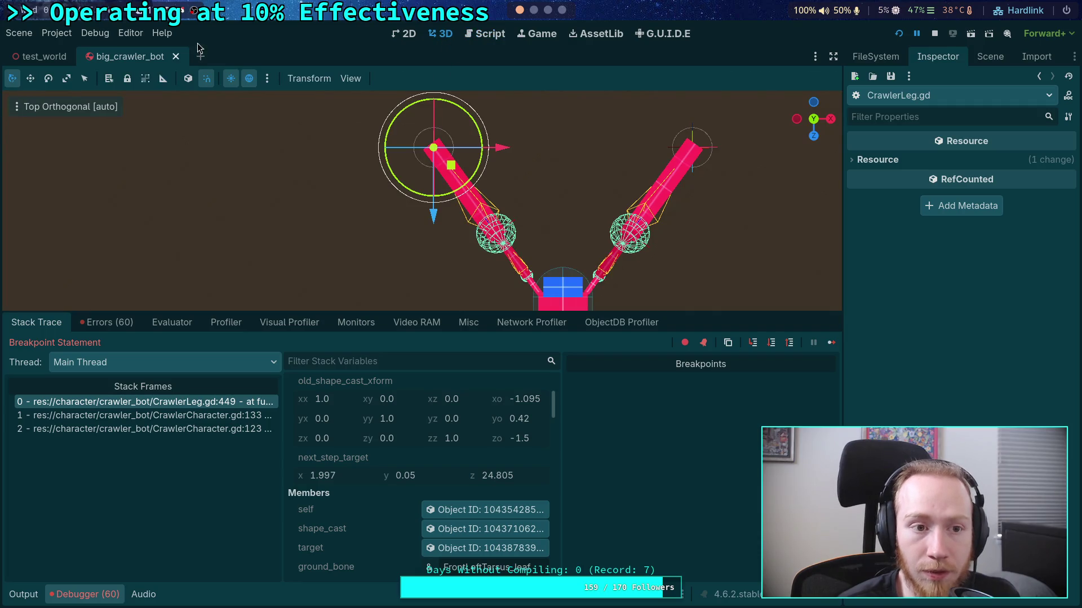
click(176, 57)
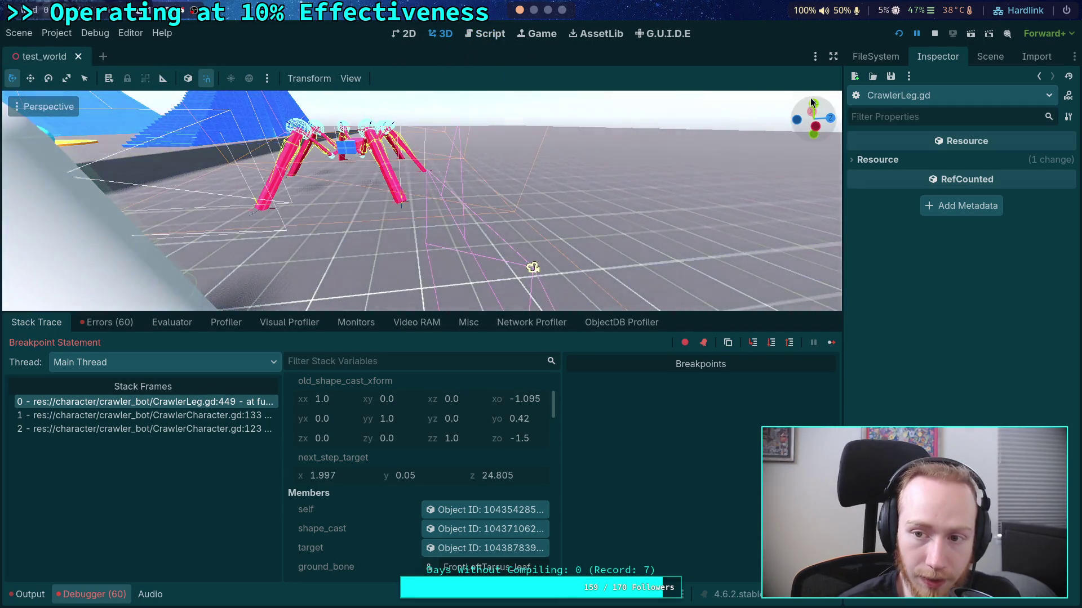
In test_world's Scene tree, frame Ball2, orbit around it, then select the World root node
click(821, 107)
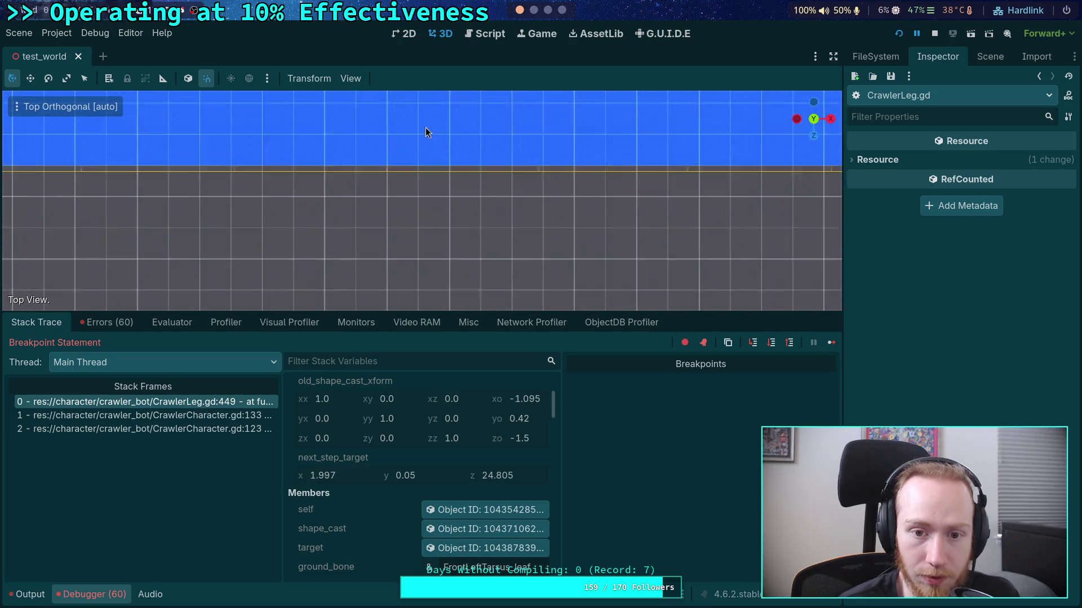
scroll(414, 180, down, 3)
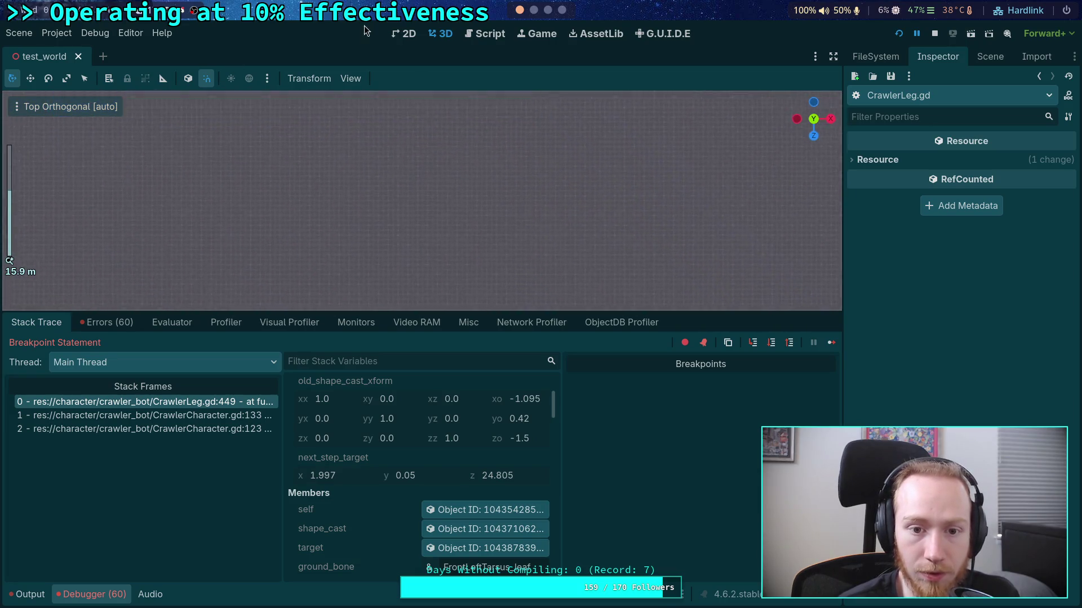
click(990, 56)
click(885, 419)
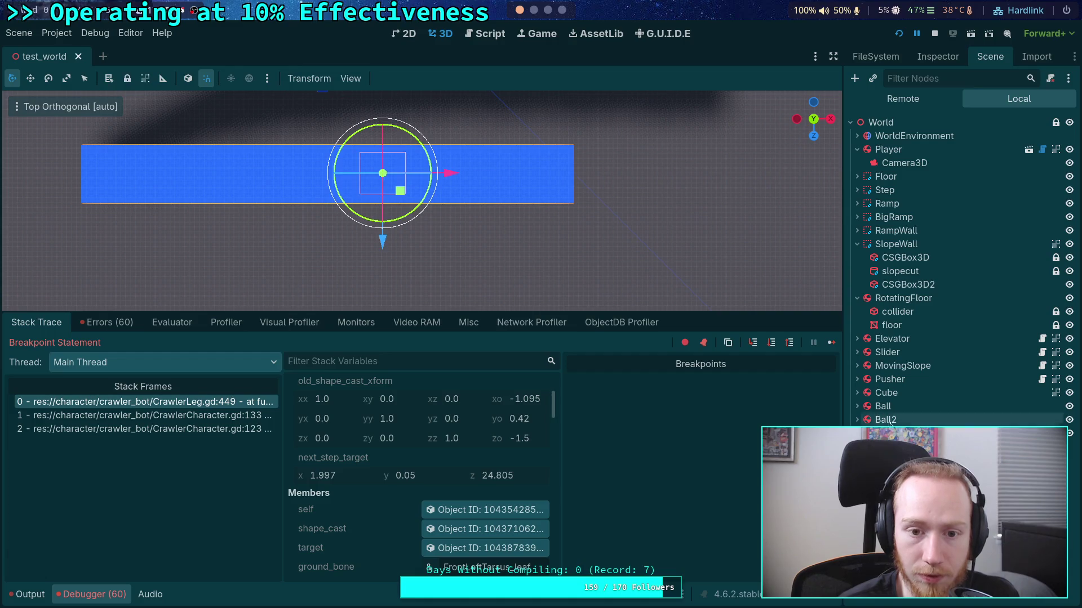
key(f)
drag(478, 230, 372, 213)
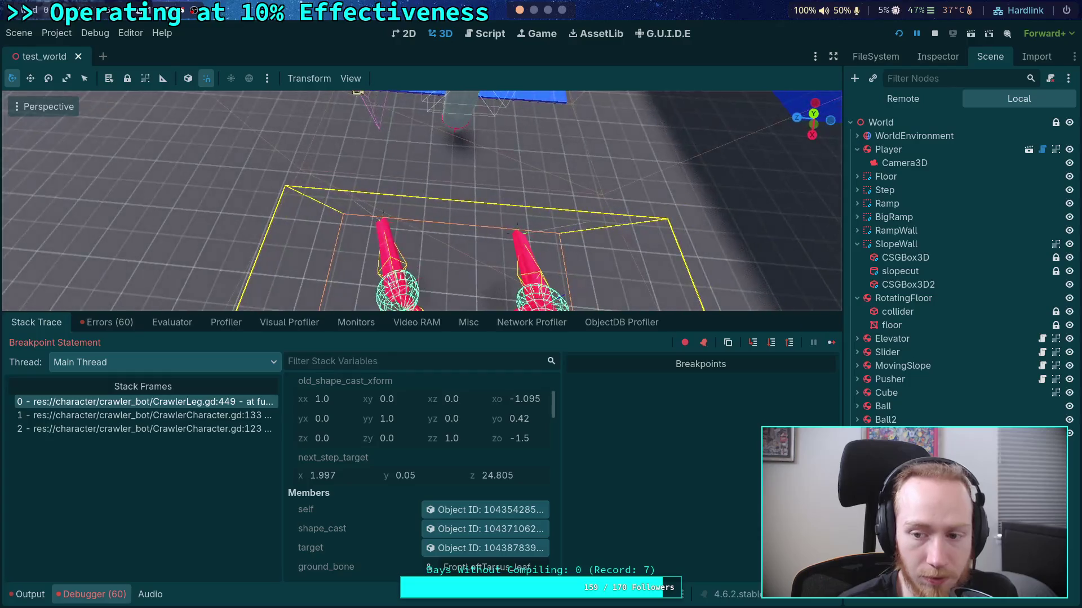
click(881, 122)
Add a Marker3D child node under the World root
right_click(881, 122)
click(901, 130)
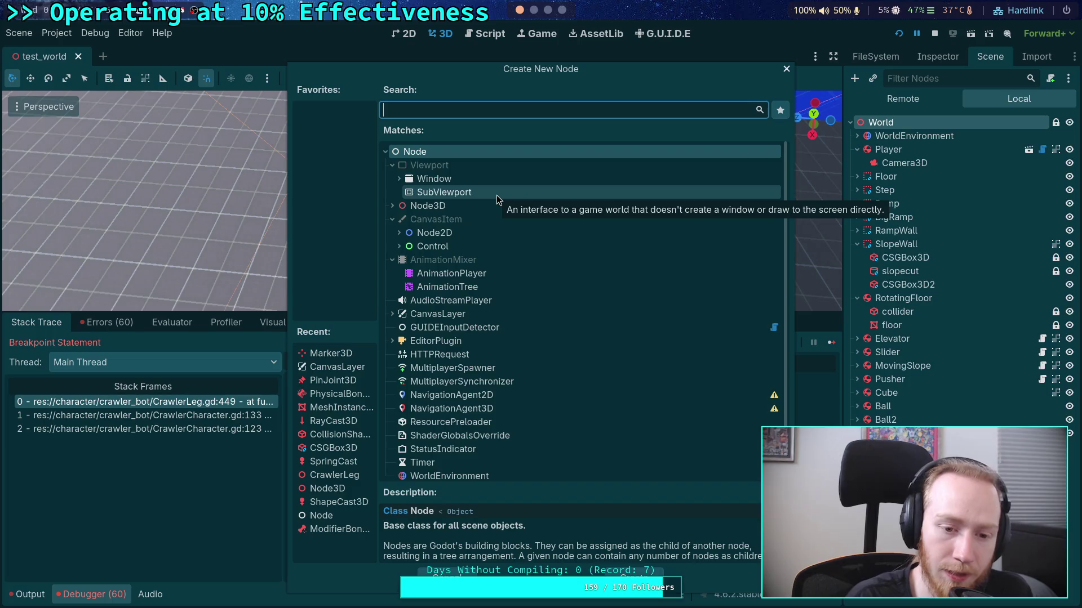
text(mar)
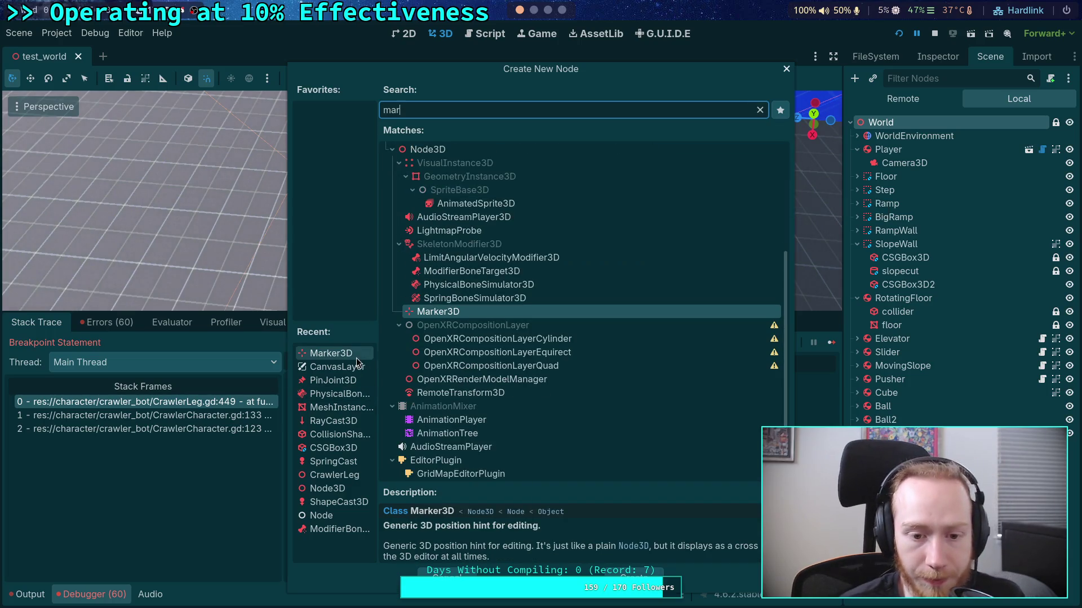
double_click(356, 357)
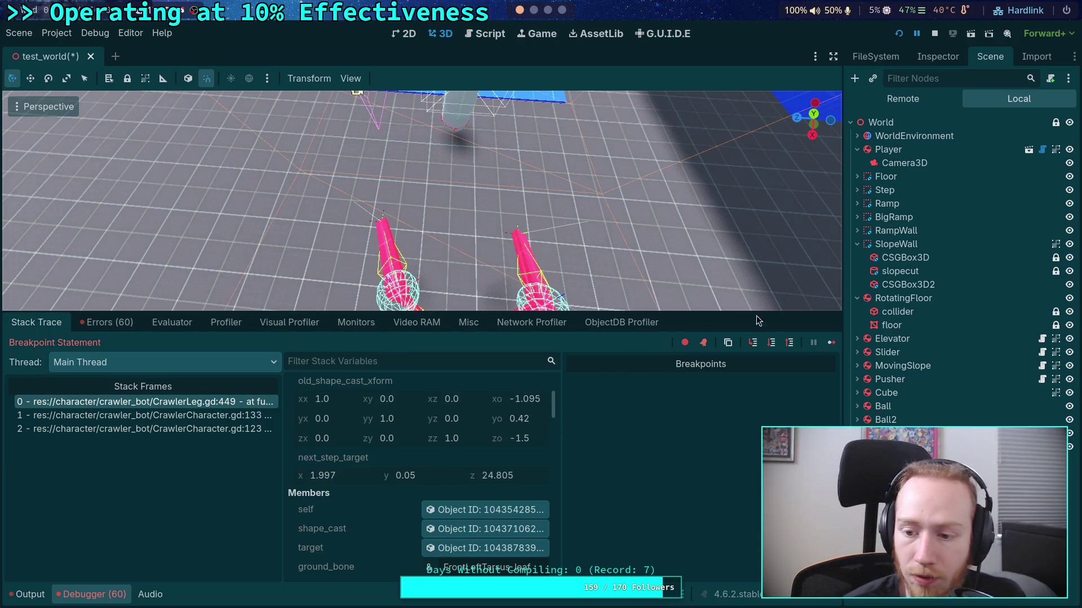
Copy next_step_target (1.997, 0.05, 24.805) from the debugger into the Marker3D's Position
click(937, 56)
click(901, 202)
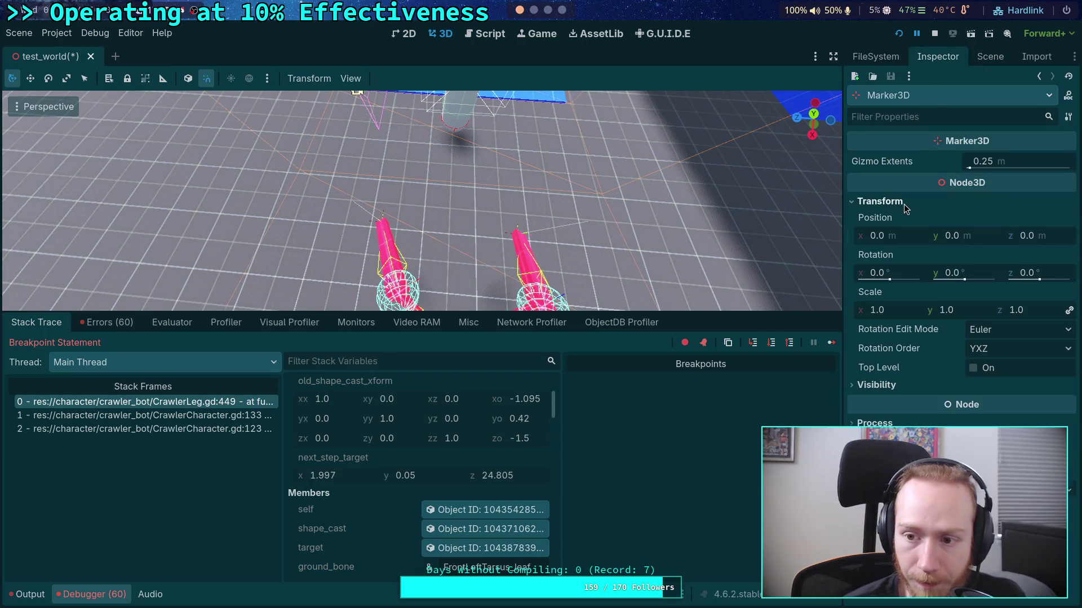
scroll(464, 442, up, 1)
click(905, 236)
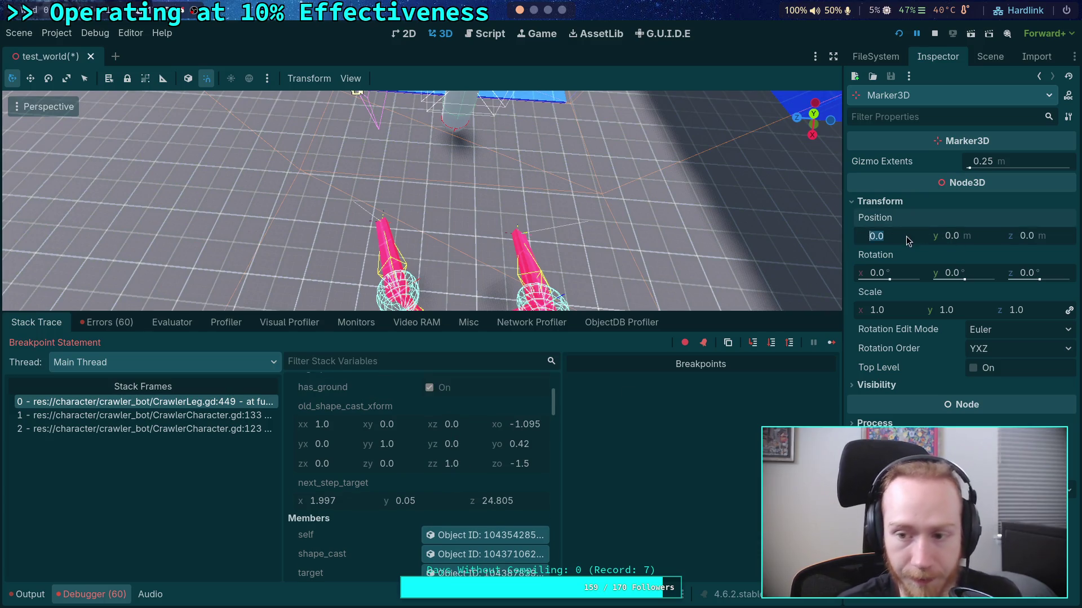
text(1.99)
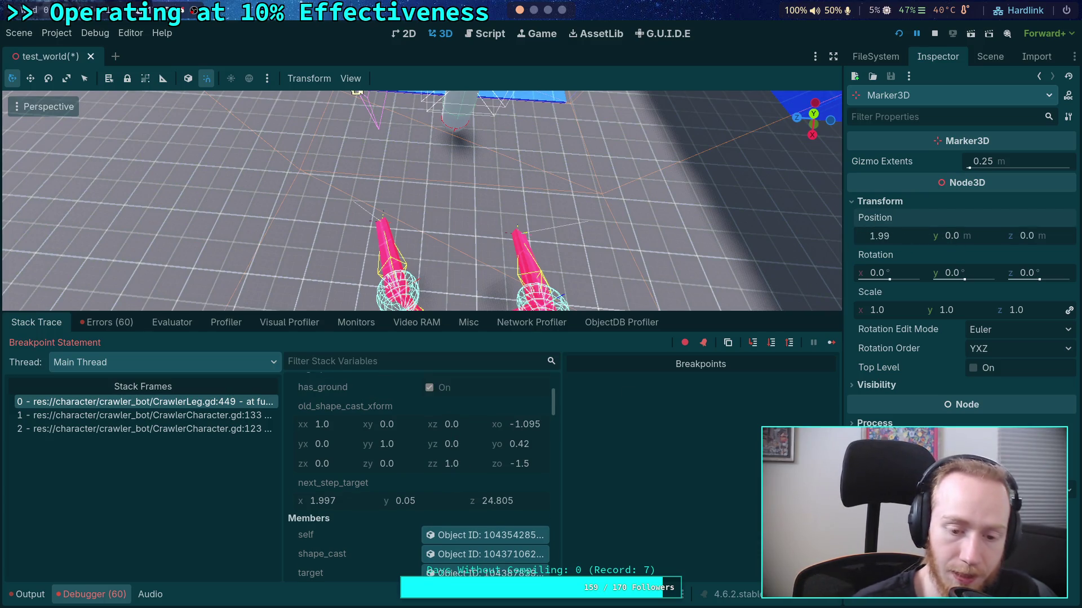
right_click(350, 483)
click(383, 494)
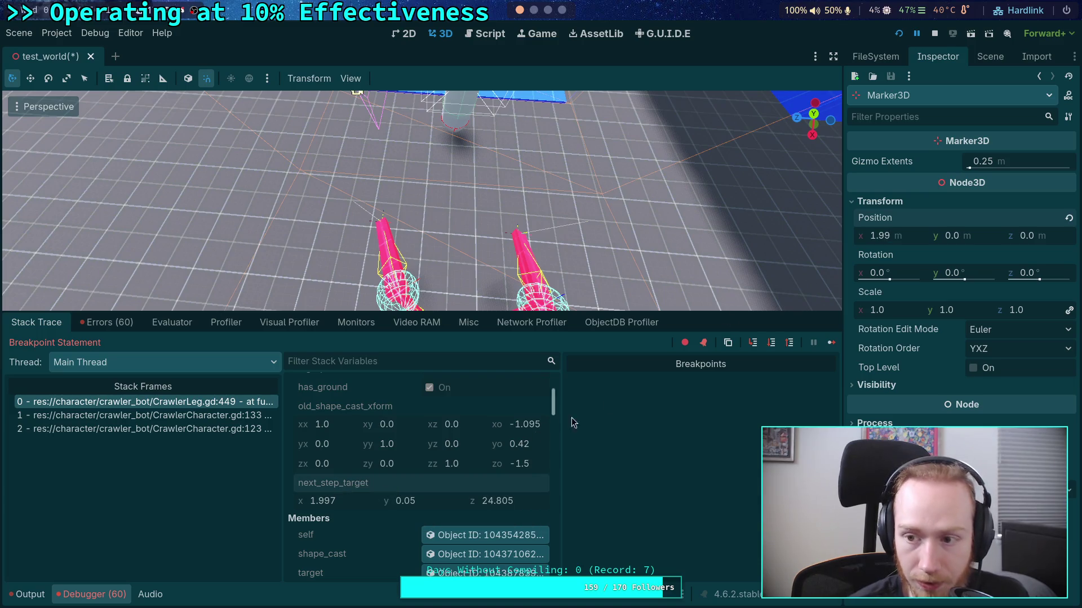
right_click(893, 221)
click(936, 239)
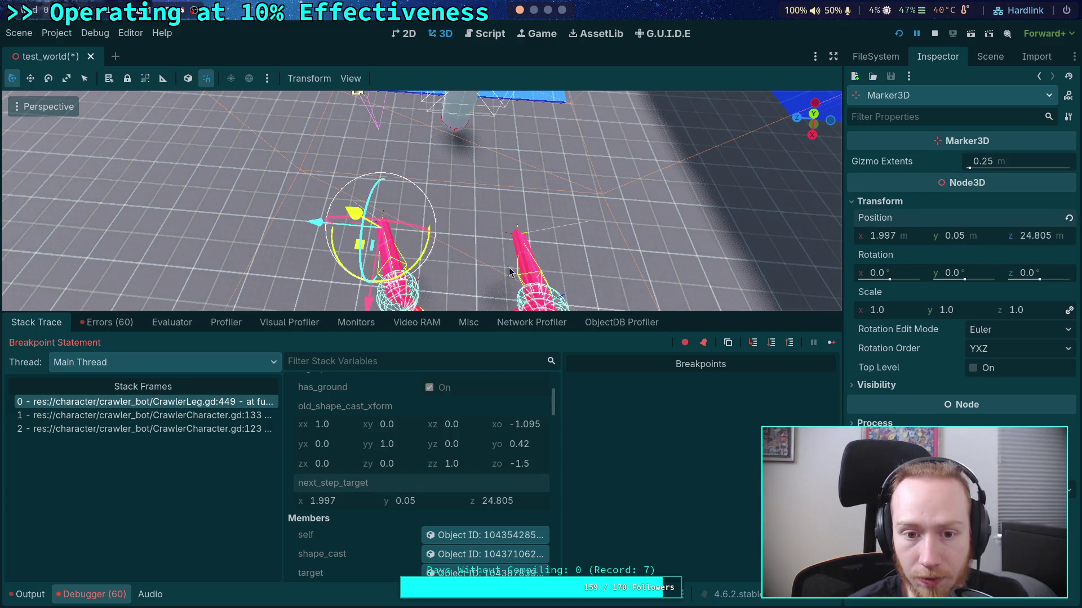
Frame the marker, orbit to view it behind the crawler, and stop the game
key(f)
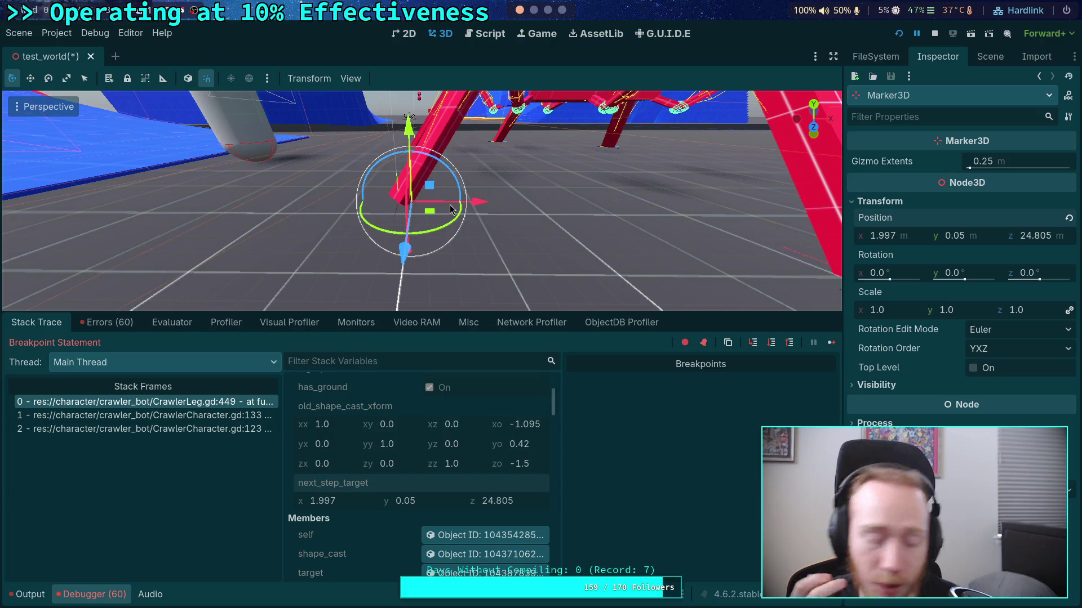
mouse_move(451, 209)
mouse_down()
mouse_move(394, 226)
mouse_move(389, 208)
mouse_up()
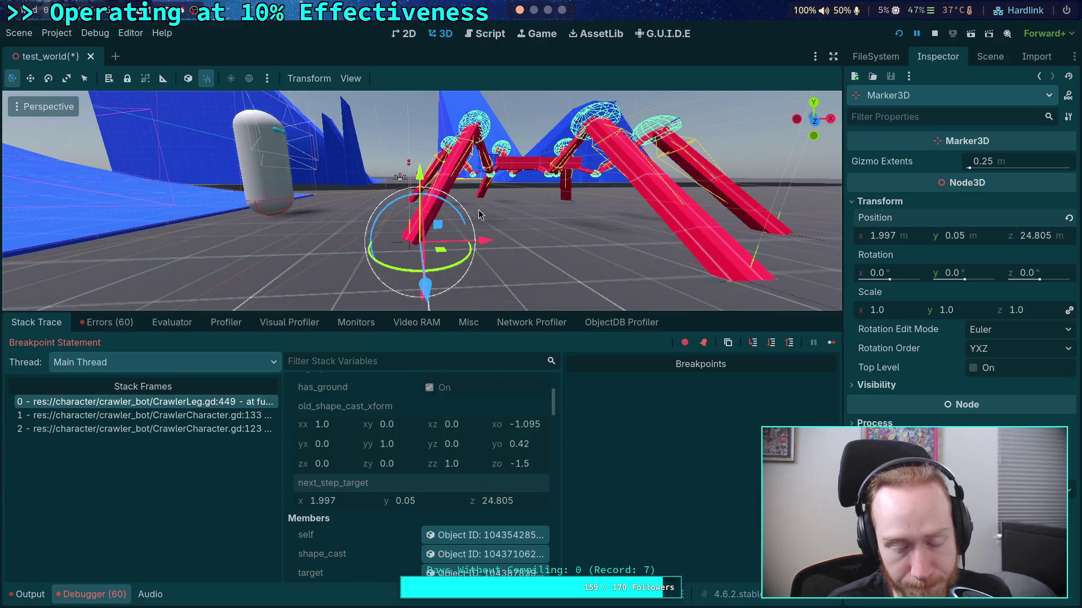
click(935, 33)
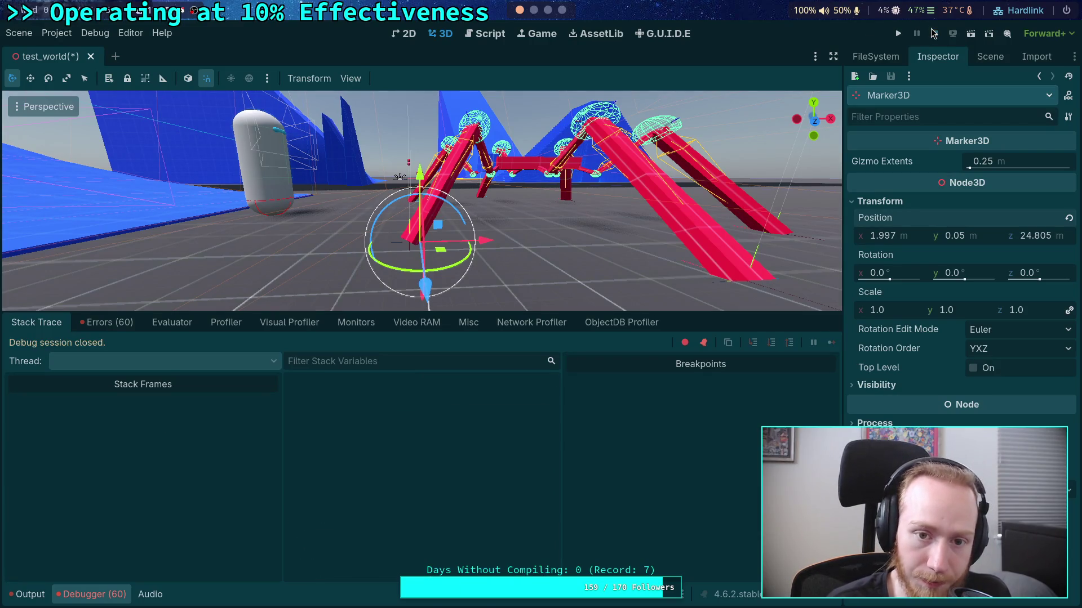
In CrawlerLeg.gd, comment out the breakpoint block on lines 448–450
click(489, 34)
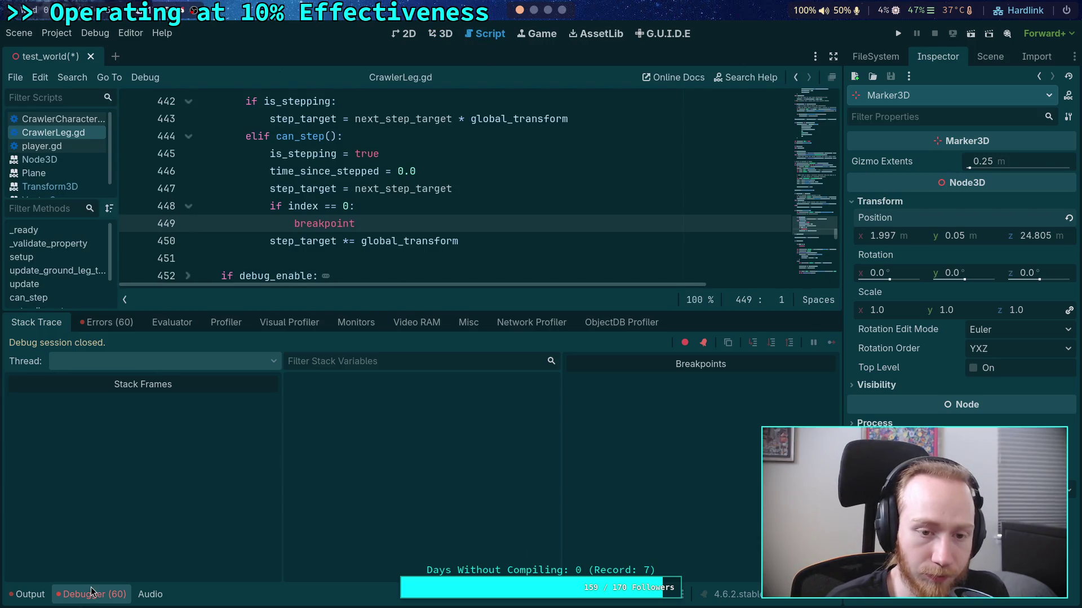
click(92, 593)
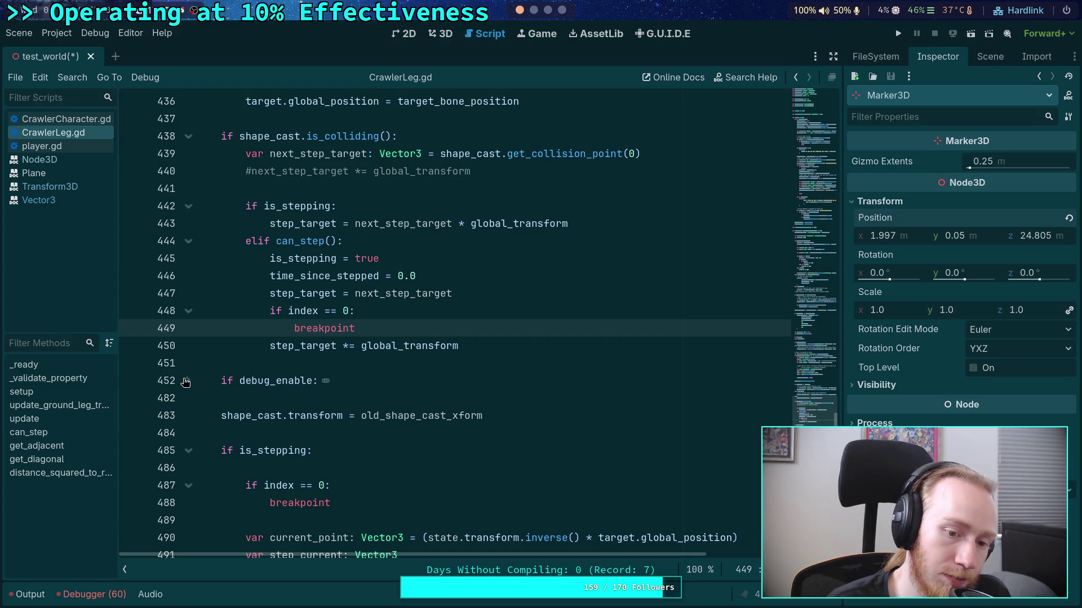
click(186, 381)
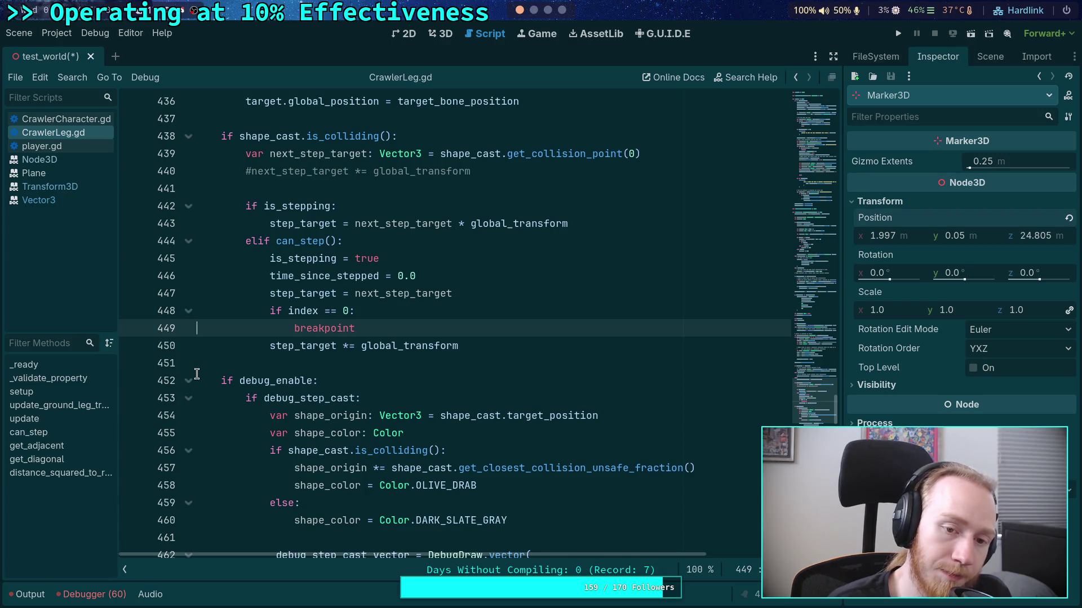
scroll(287, 378, up, 2)
scroll(289, 378, up, 2)
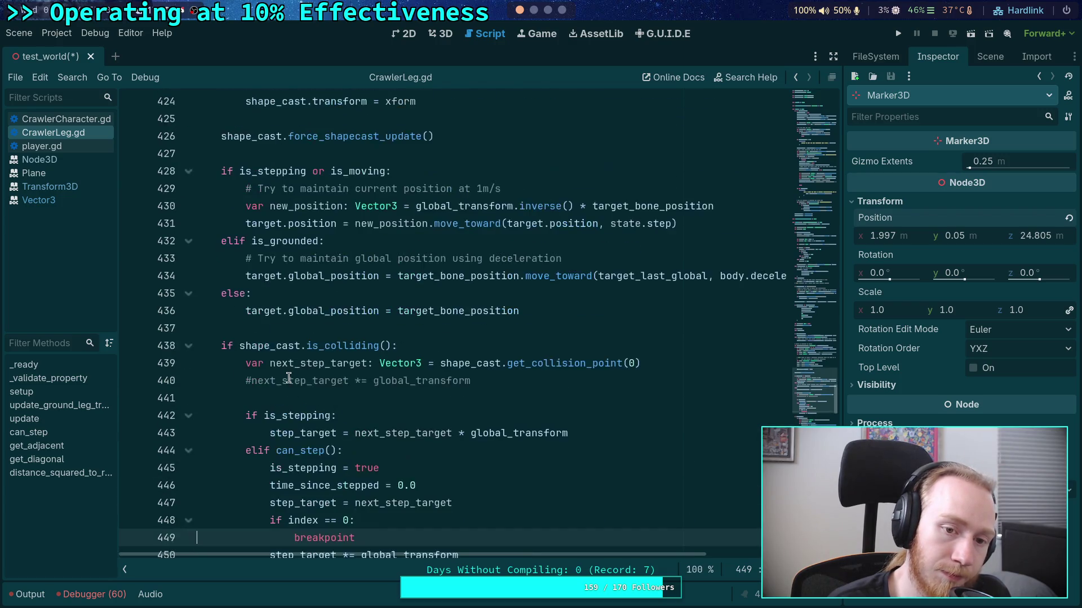
scroll(288, 378, up, 9)
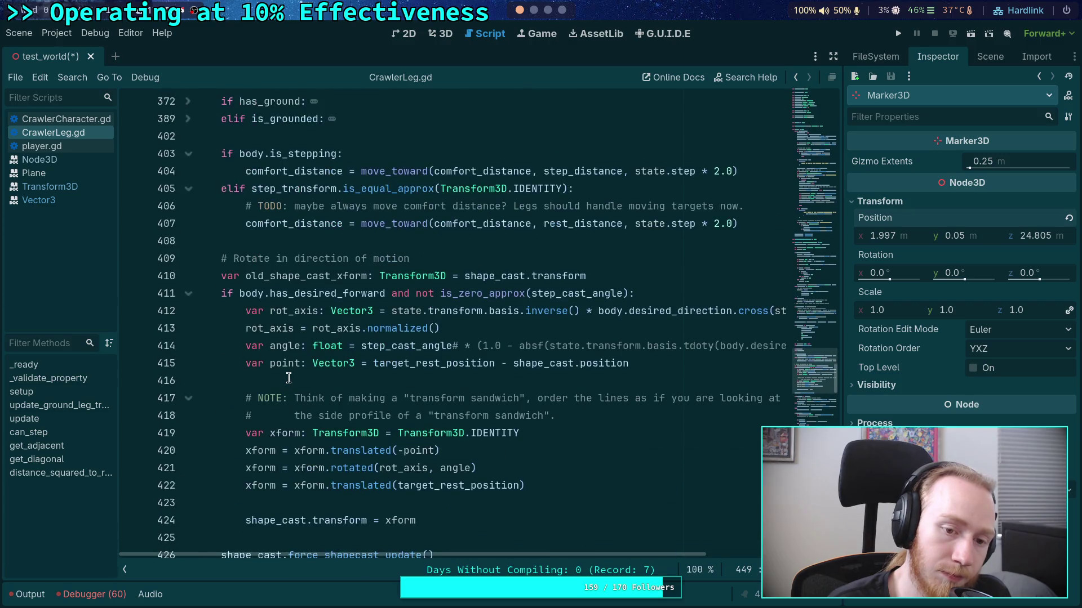
scroll(288, 378, down, 12)
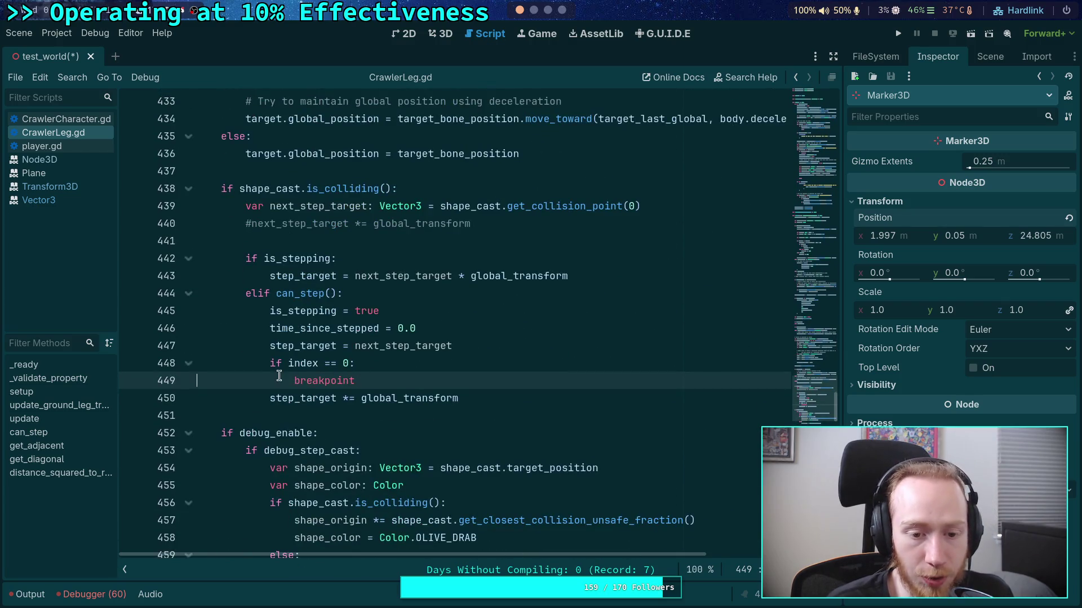
click(267, 398)
drag(269, 363, 300, 398)
key(ctrl+k)
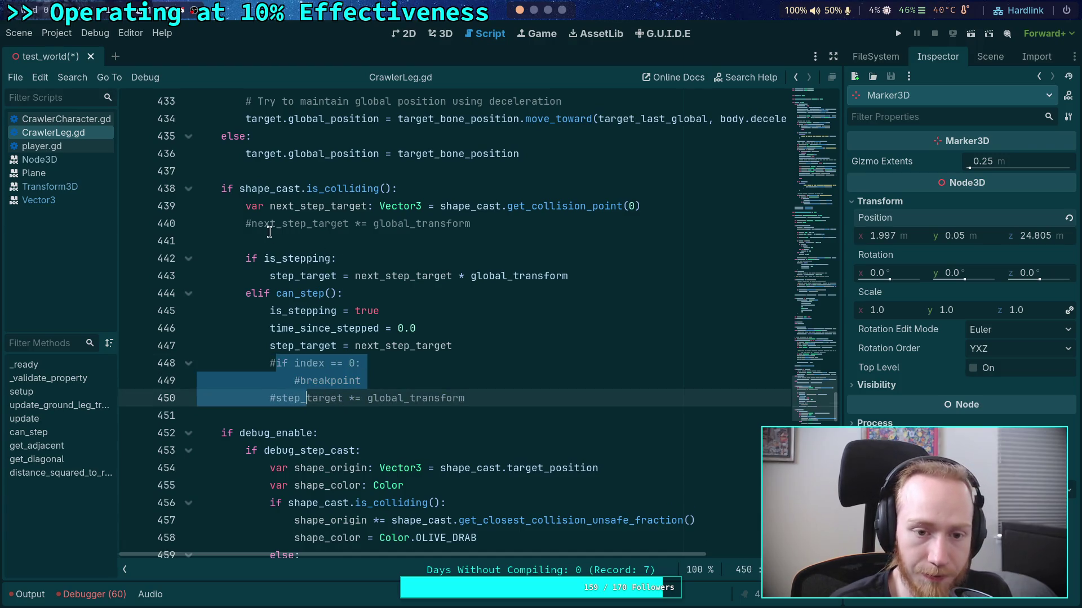
Append '* global_transform' to line 439's collision point, save, and remove it from line 443
click(251, 228)
click(700, 212)
text(* global_transform)
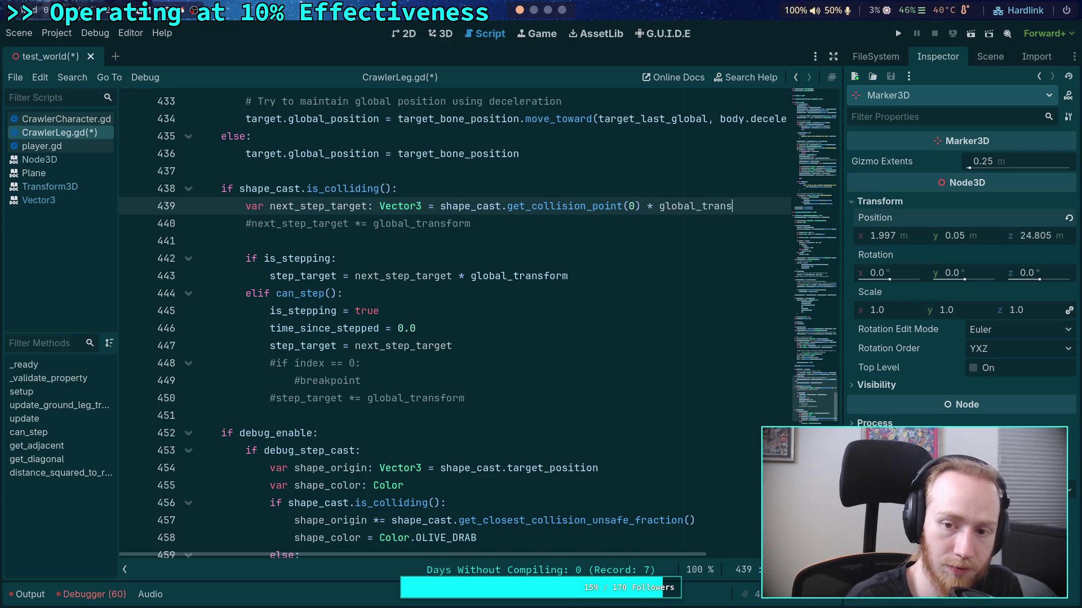
key(ctrl+s)
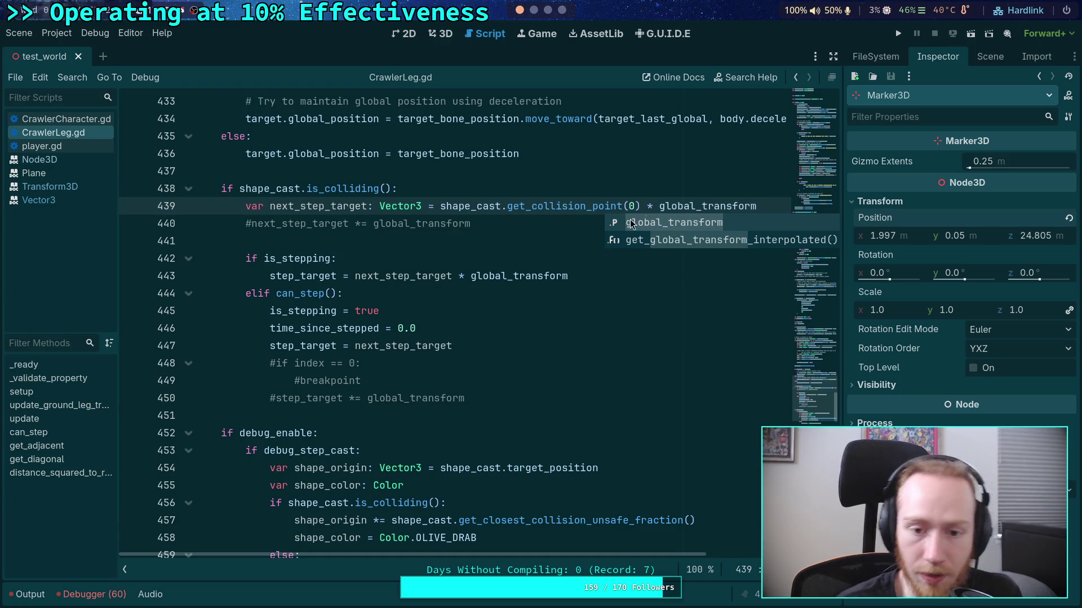
drag(452, 276, 569, 276)
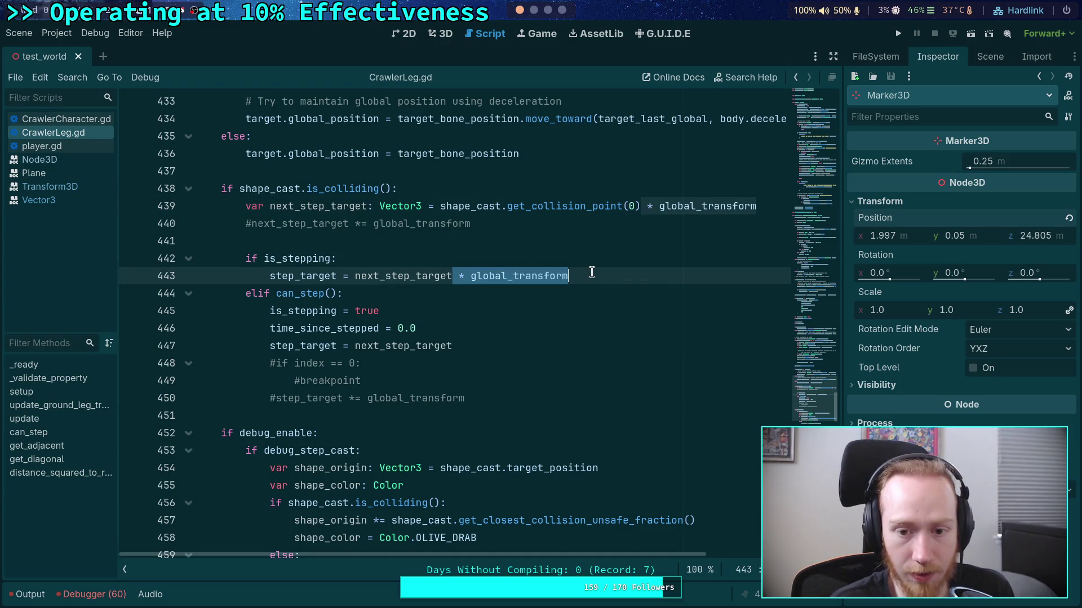
key(BackSpace)
Comment out the breakpoint on lines 487–488 and run the project with F5
scroll(580, 269, down, 13)
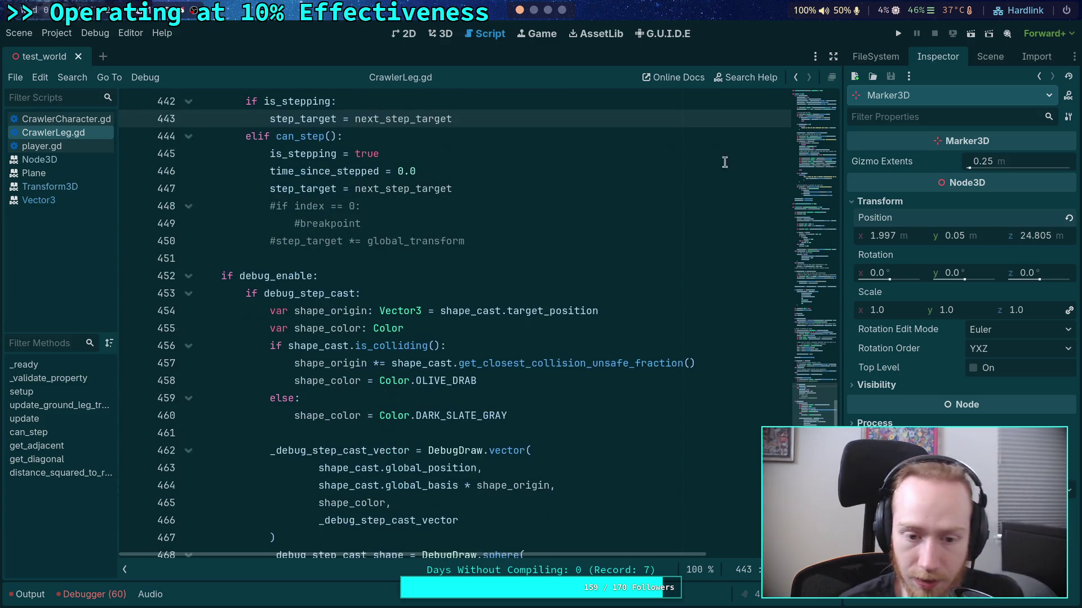
scroll(572, 267, down, 2)
mouse_move(244, 258)
mouse_down()
mouse_move(280, 275)
mouse_move(320, 276)
mouse_up()
key(ctrl+k)
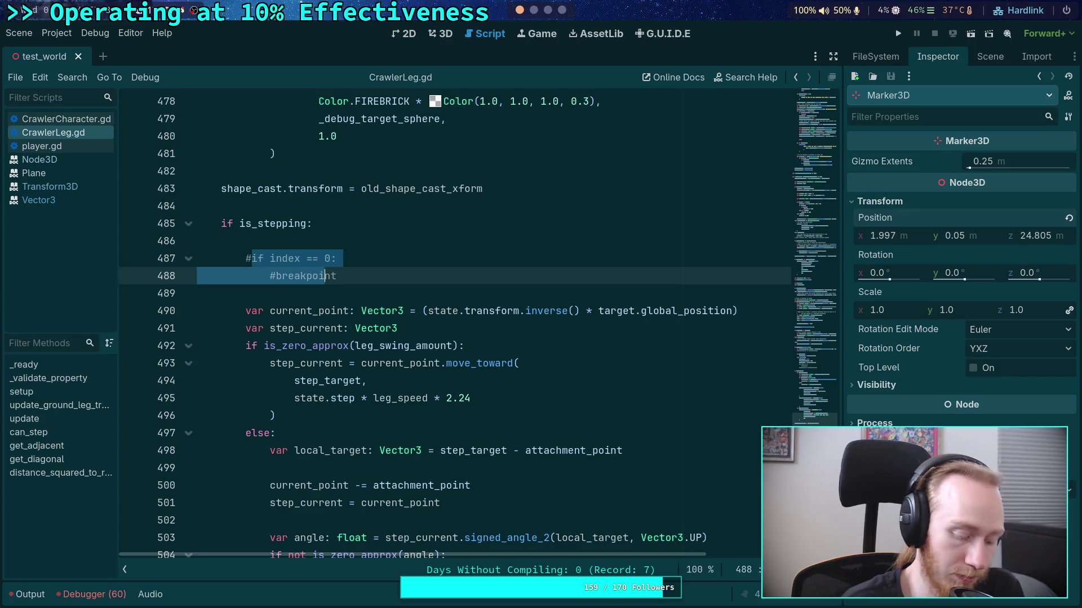
key(F5)
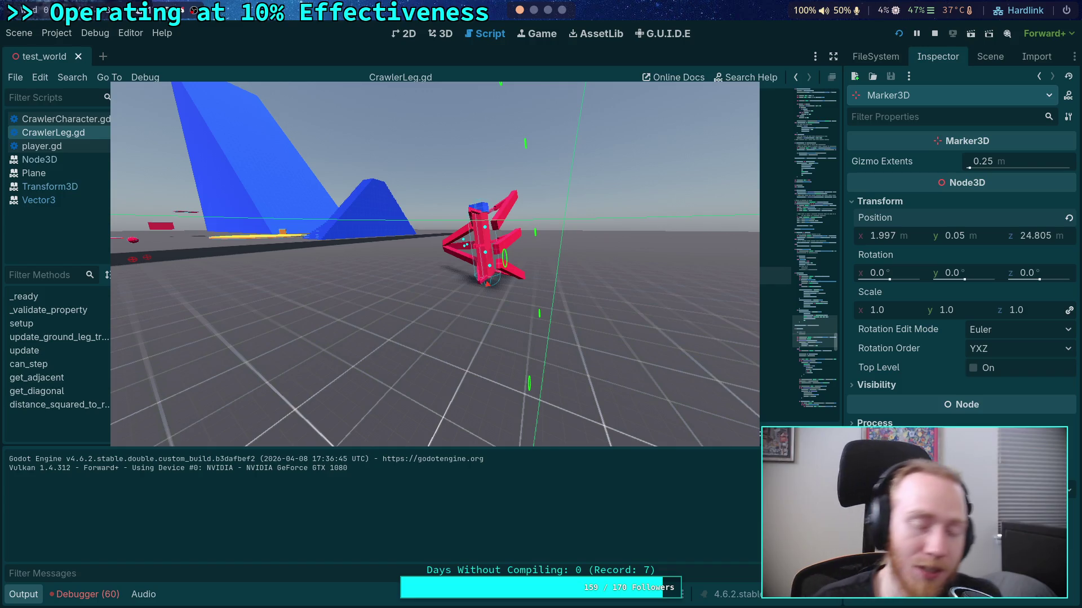
Stop the running game after watching the crawler walk
click(935, 35)
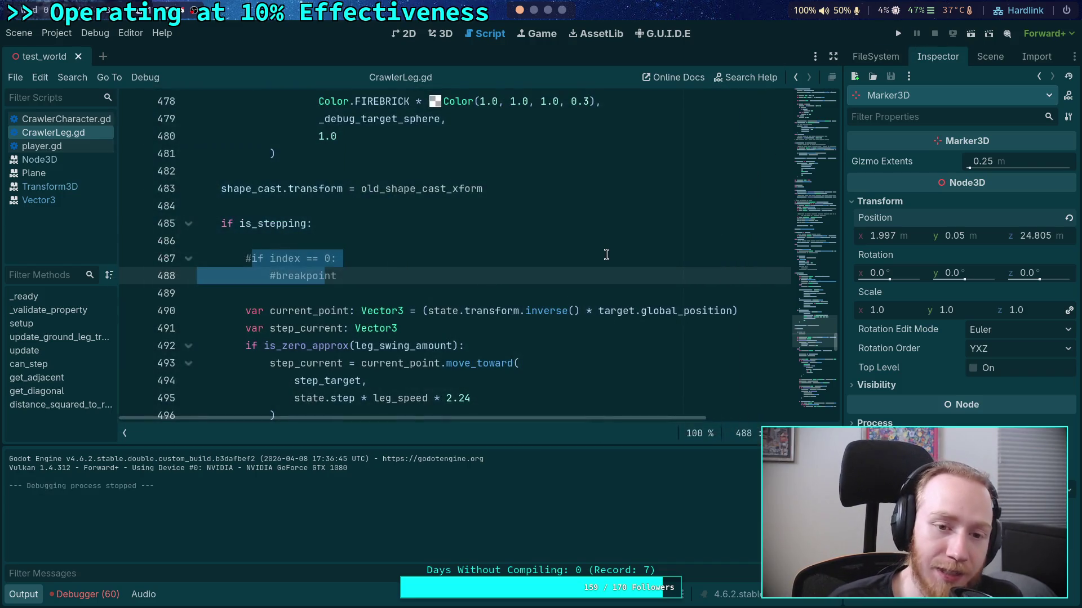
Deselect the code and collapse the Debugger panel
click(425, 294)
click(84, 595)
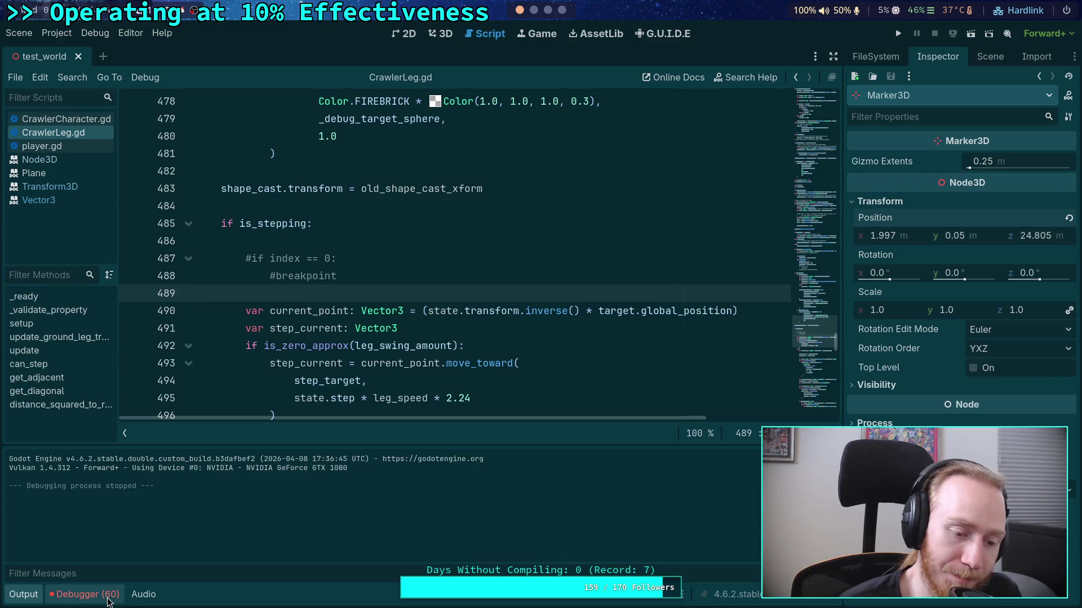
click(82, 596)
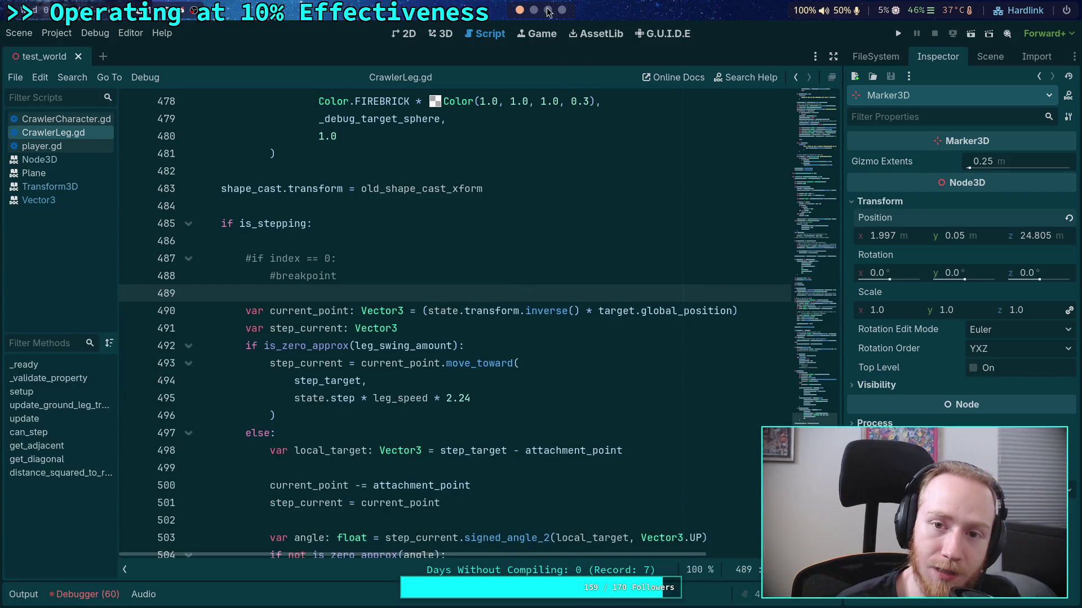
Glance at the Obsidian notes, then return to CrawlerLeg.gd around lines 501–502
click(547, 10)
click(521, 11)
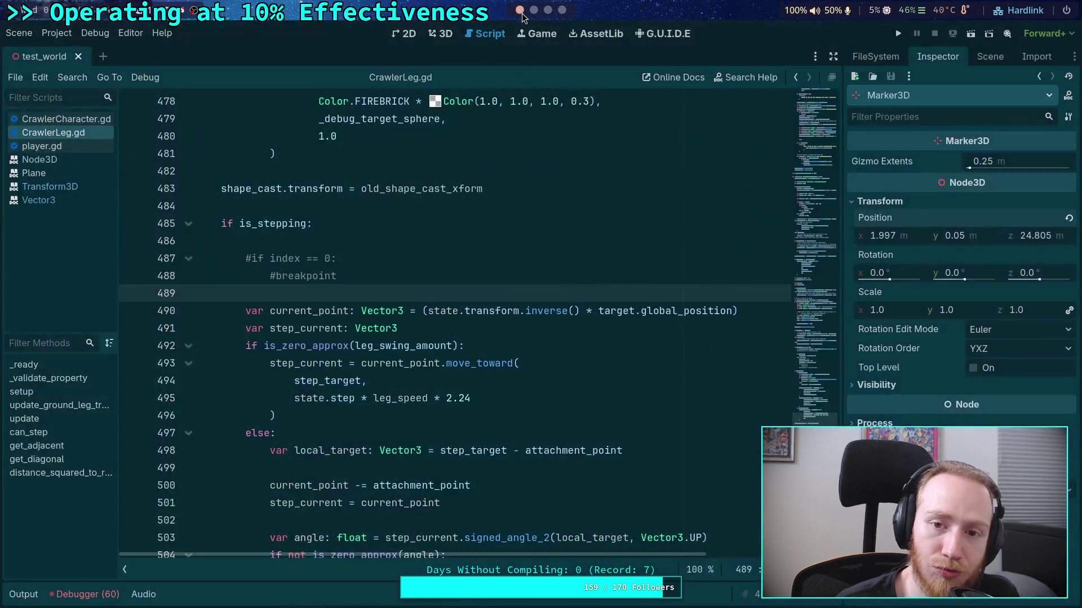
scroll(398, 374, down, 2)
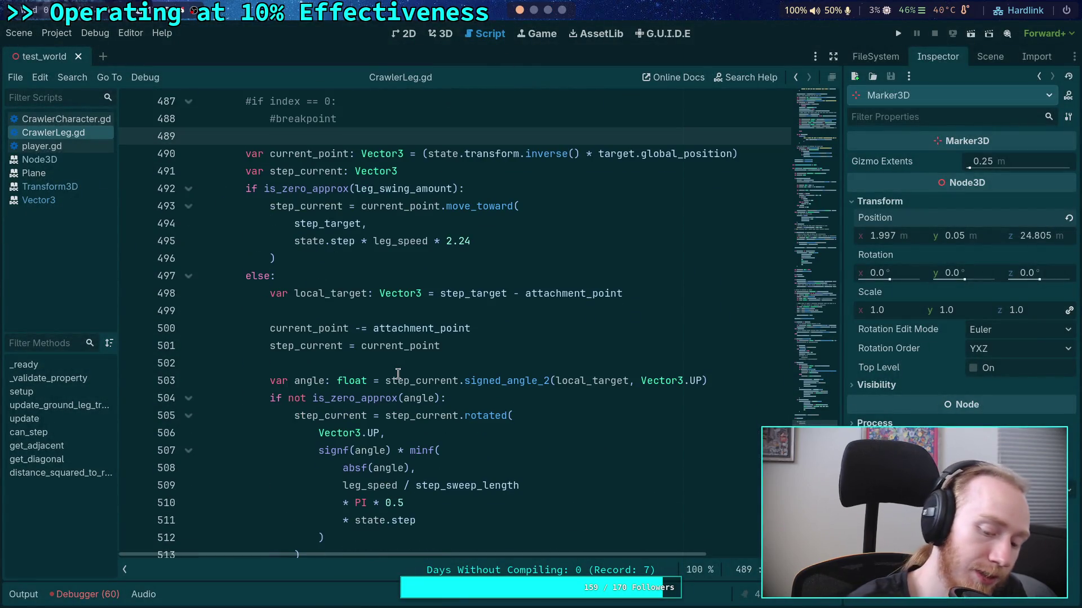
click(398, 346)
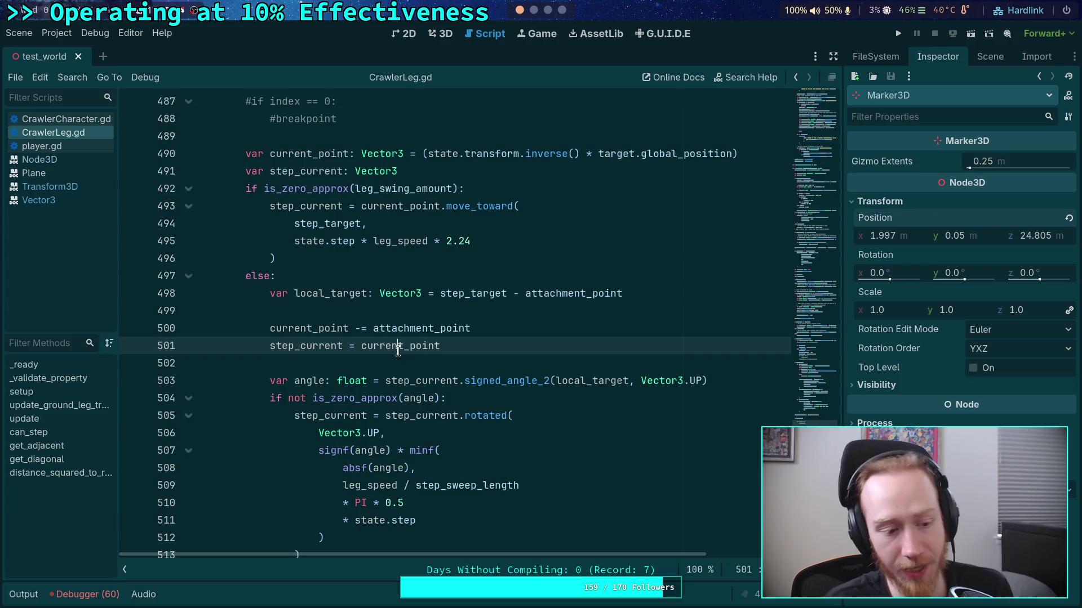
click(397, 354)
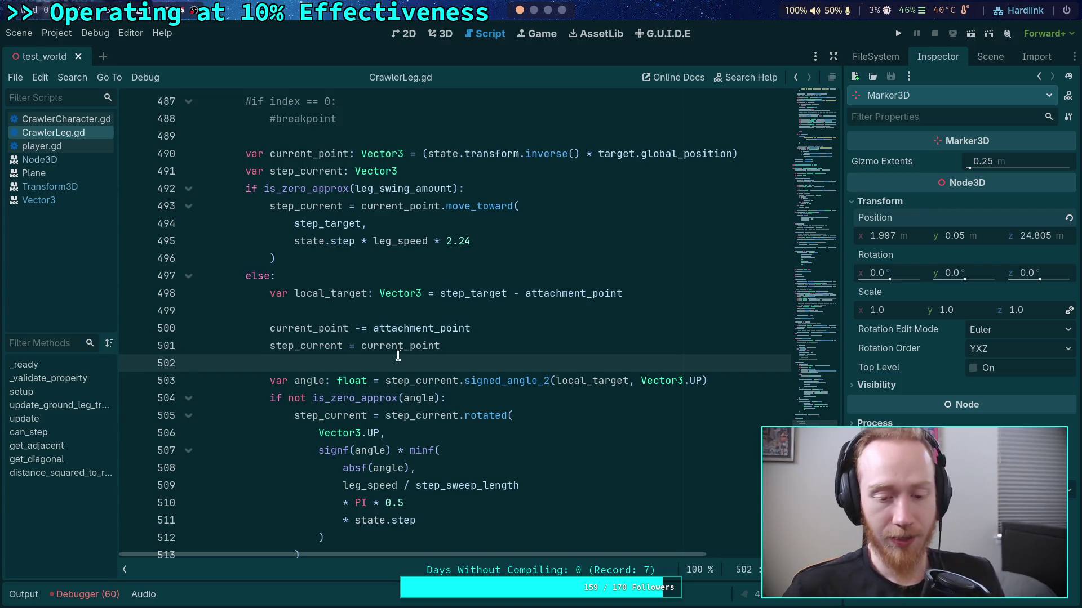